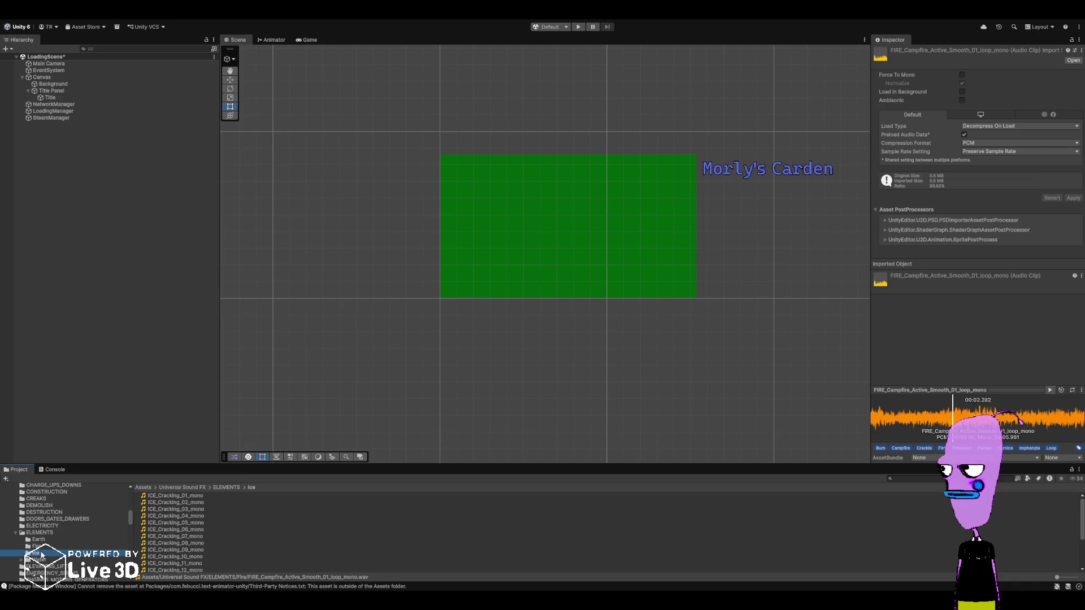
- Preview the ICE_Cracking_04, 06 and 17 mono clips in the Inspector's audio preview
{"action": "left_click", "coordinate": [189, 517]}
{"action": "left_click", "coordinate": [1051, 390]}
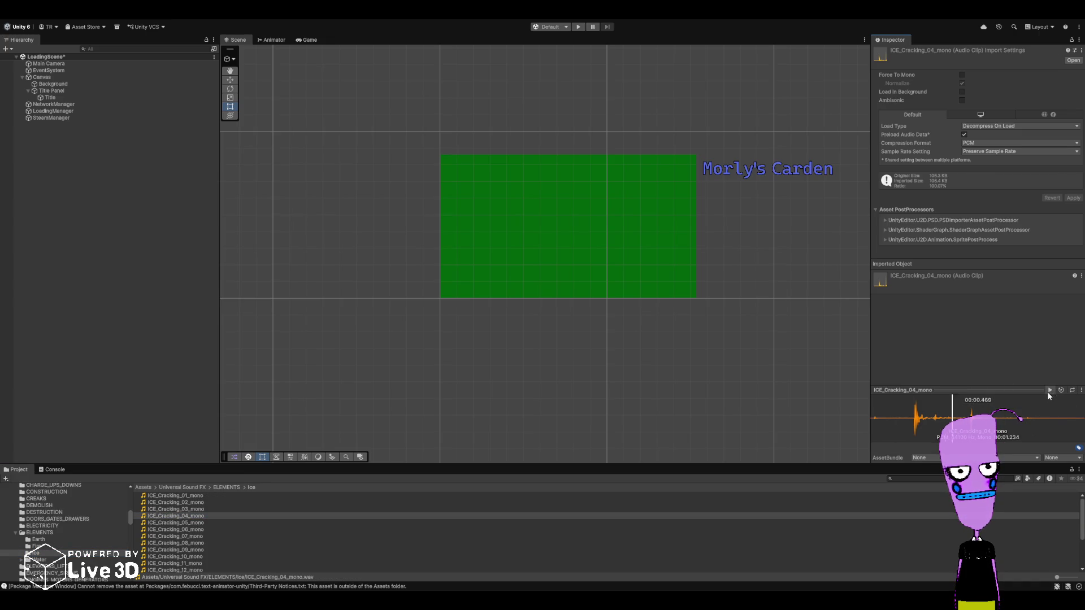
{"action": "left_click", "coordinate": [225, 530]}
{"action": "left_click", "coordinate": [1051, 390]}
{"action": "scroll", "coordinate": [191, 537], "scroll_direction": "down", "scroll_amount": 3}
{"action": "left_click", "coordinate": [190, 542]}
{"action": "left_click", "coordinate": [1050, 390]}
- Preview ICE_Cracking_20_mono, ICE_Cracking_18_mono and ICE_Cracking_Deep_loop_mono
{"action": "left_click", "coordinate": [177, 563]}
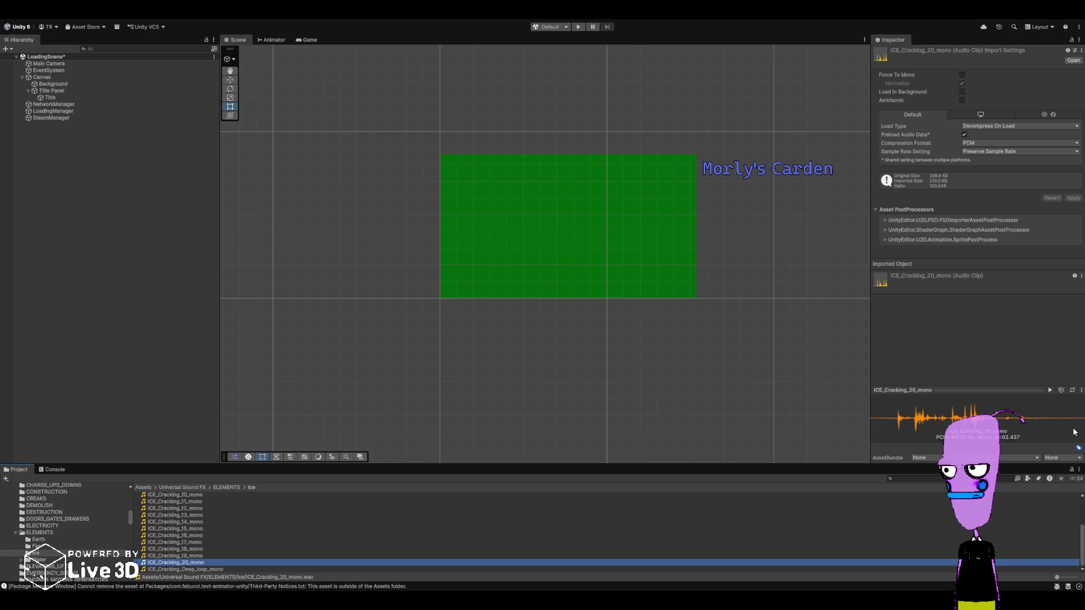
{"action": "left_click", "coordinate": [1050, 390]}
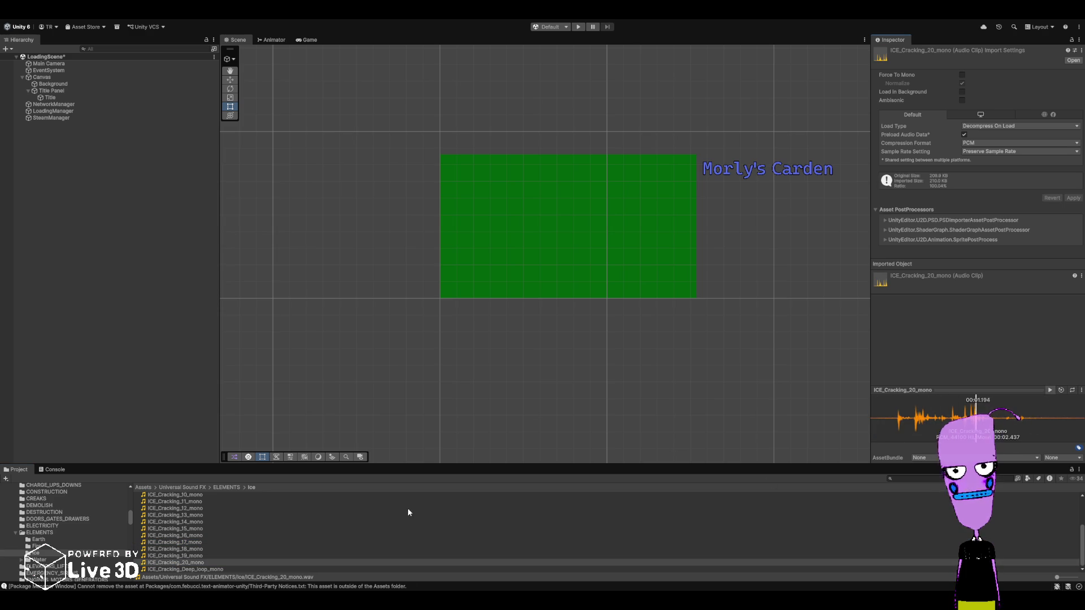
{"action": "left_click", "coordinate": [181, 548]}
{"action": "left_click", "coordinate": [1050, 390]}
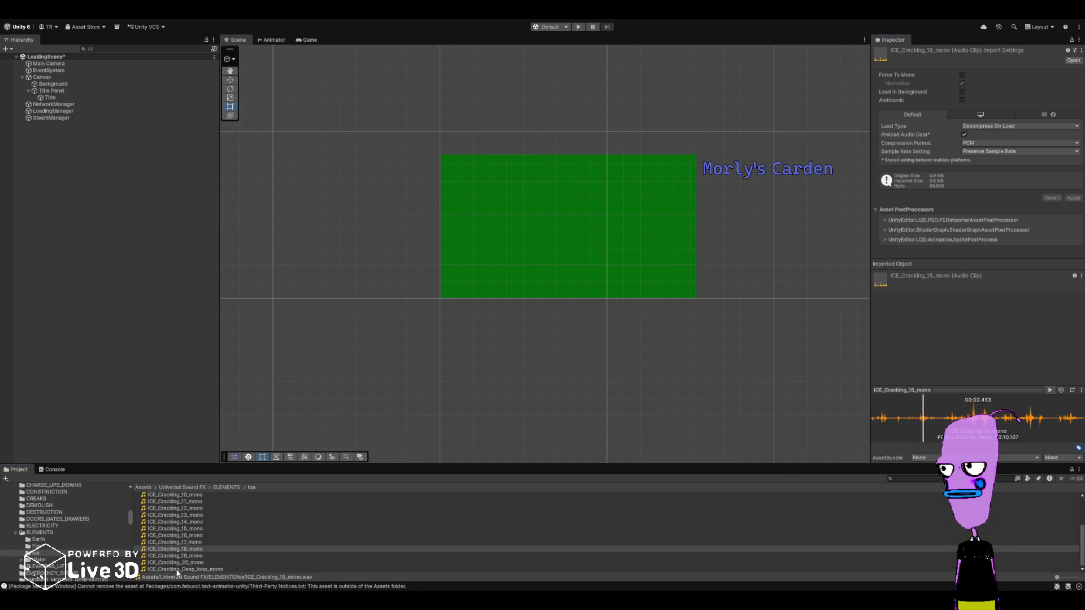
{"action": "left_click", "coordinate": [180, 569]}
{"action": "left_click", "coordinate": [1052, 390]}
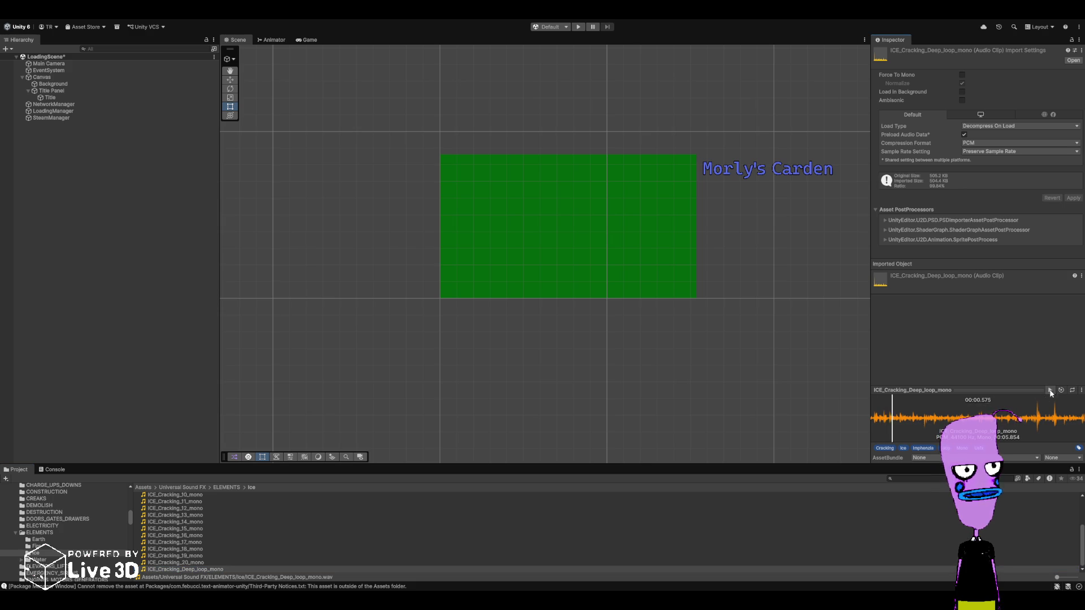
{"action": "scroll", "coordinate": [45, 536], "scroll_direction": "down", "scroll_amount": 2}
- Expand the Water sound folder and open its Streams_Fountains subfolder
{"action": "left_click", "coordinate": [45, 534]}
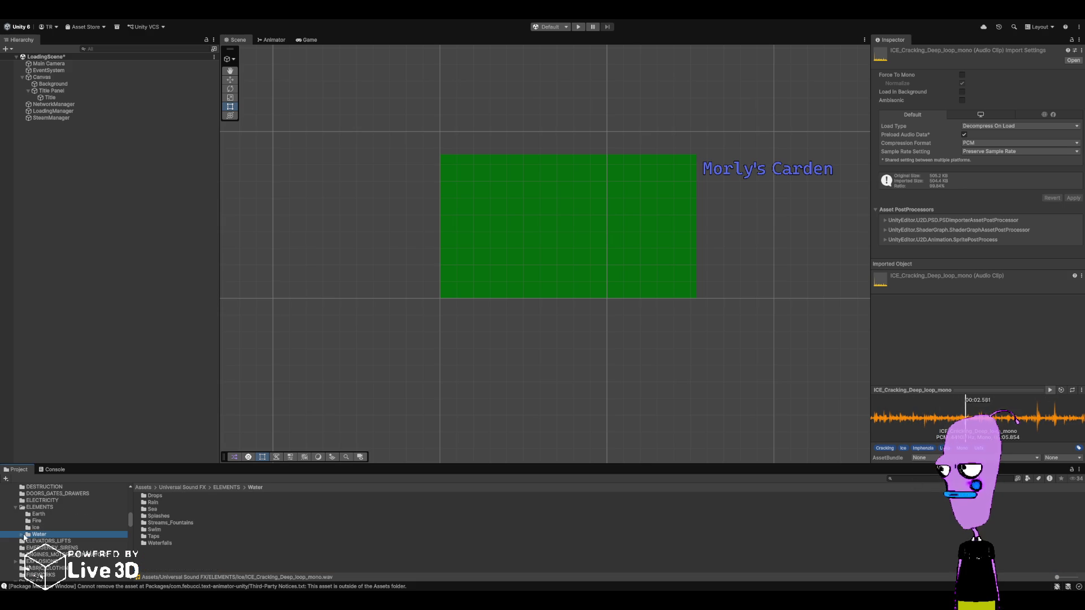
{"action": "double_click", "coordinate": [46, 534]}
{"action": "scroll", "coordinate": [54, 547], "scroll_direction": "down", "scroll_amount": 2}
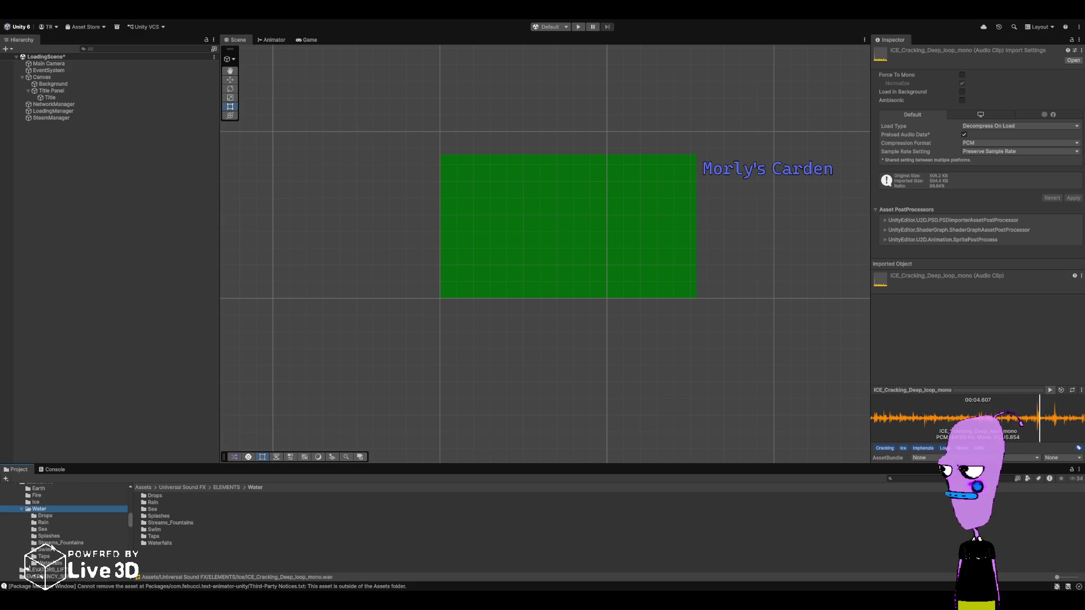
{"action": "left_click", "coordinate": [59, 543]}
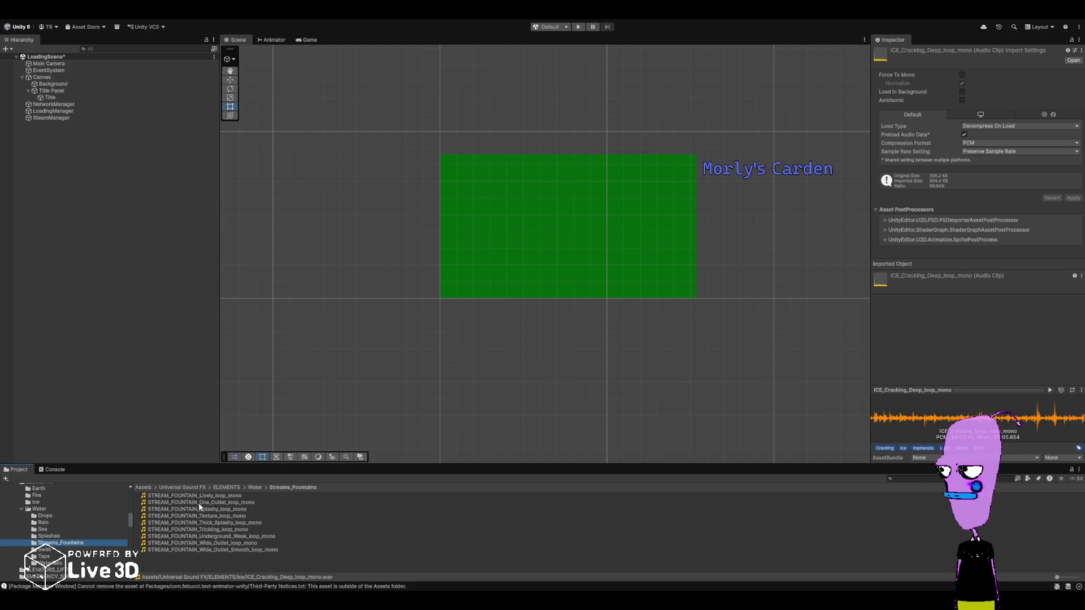
- Preview the Lively, One_Outlet and Splashy fountain clips
{"action": "left_click", "coordinate": [339, 496]}
{"action": "left_click", "coordinate": [1051, 390]}
{"action": "left_click", "coordinate": [1050, 390]}
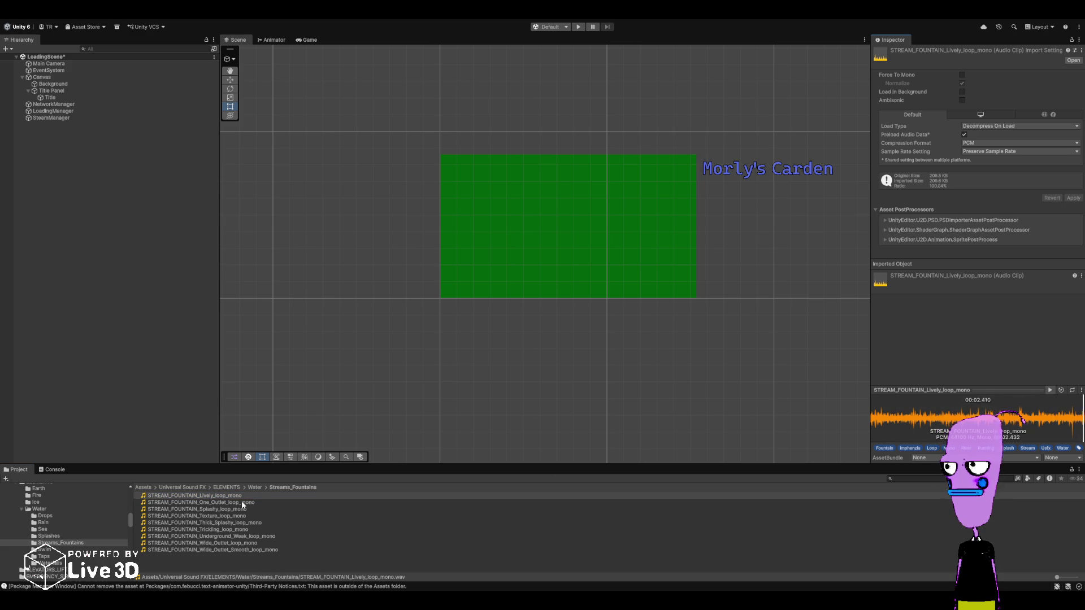
{"action": "left_click", "coordinate": [242, 501]}
{"action": "left_click", "coordinate": [1049, 389]}
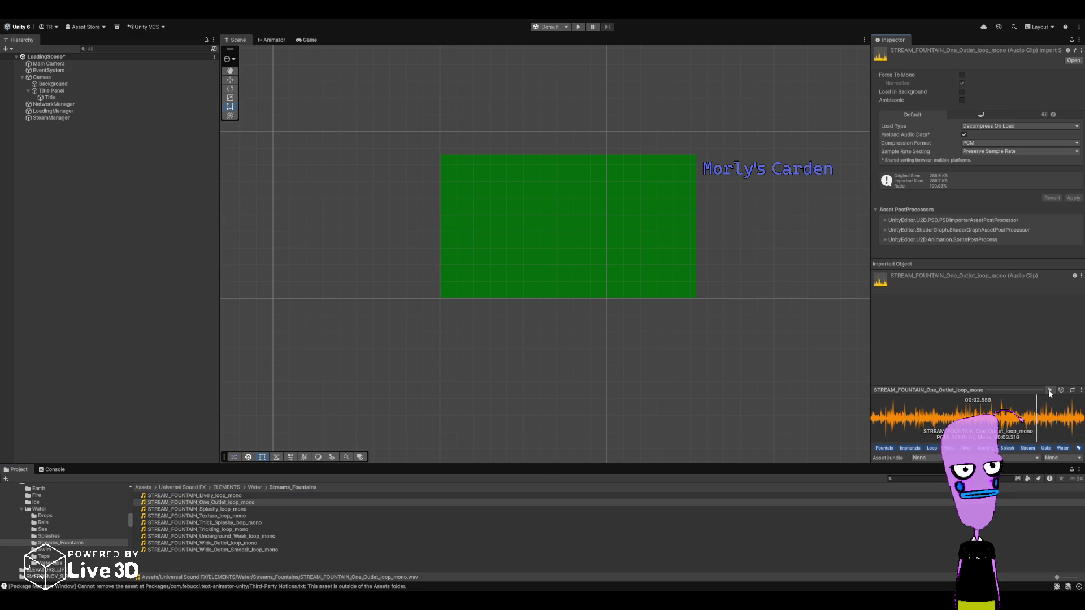
{"action": "left_click", "coordinate": [226, 509]}
{"action": "left_click", "coordinate": [1049, 389]}
- Preview the Thick_Splashy and Underground_Weak fountain clips, then move to the Waterfalls folder
{"action": "left_click", "coordinate": [205, 523]}
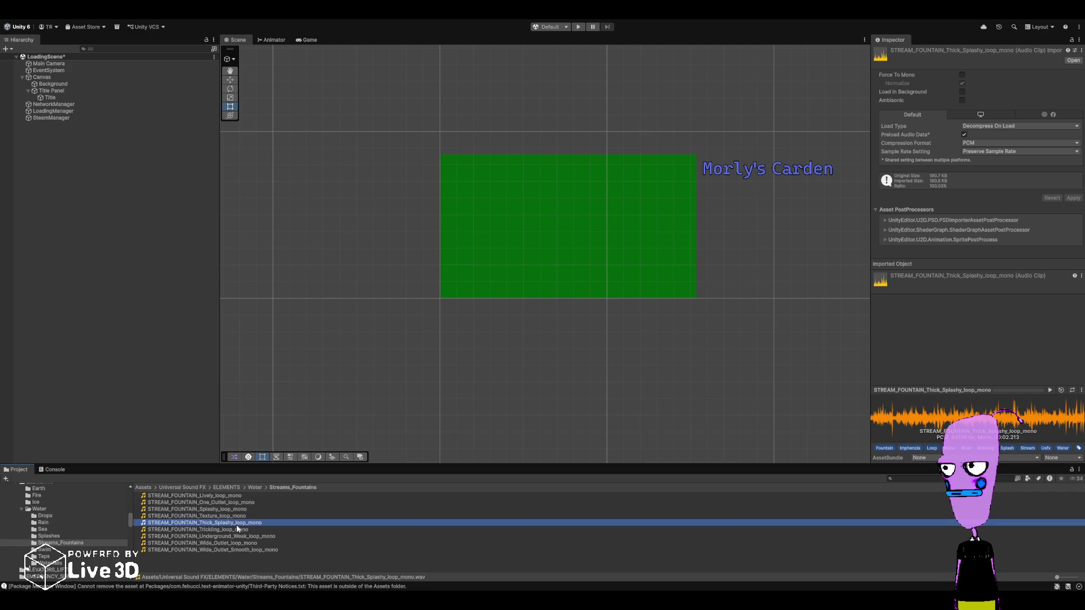
{"action": "left_click", "coordinate": [1049, 390]}
{"action": "left_click", "coordinate": [1049, 390]}
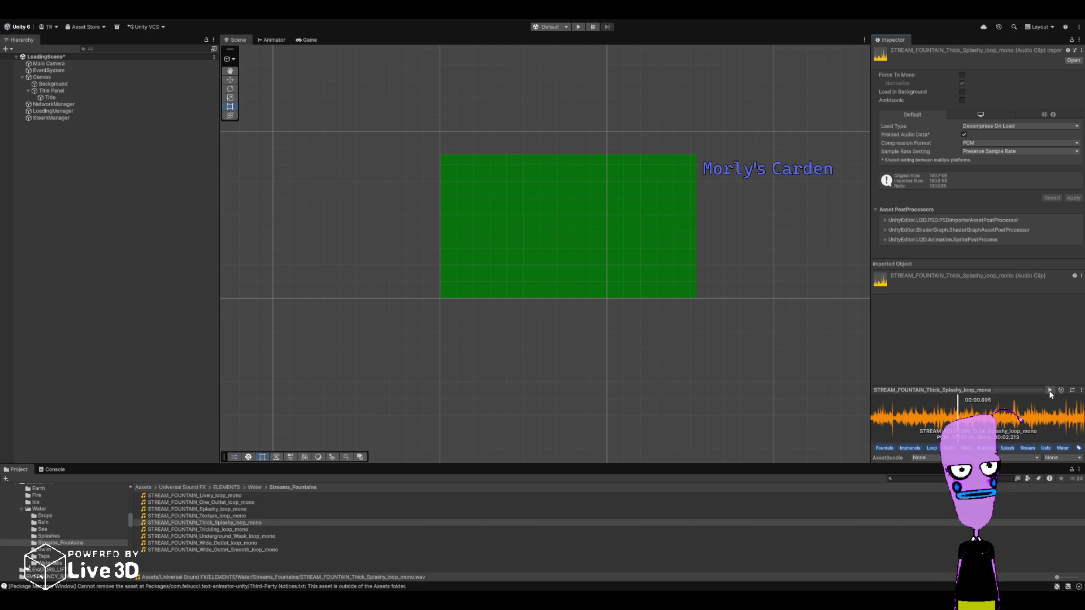
{"action": "left_click", "coordinate": [226, 537]}
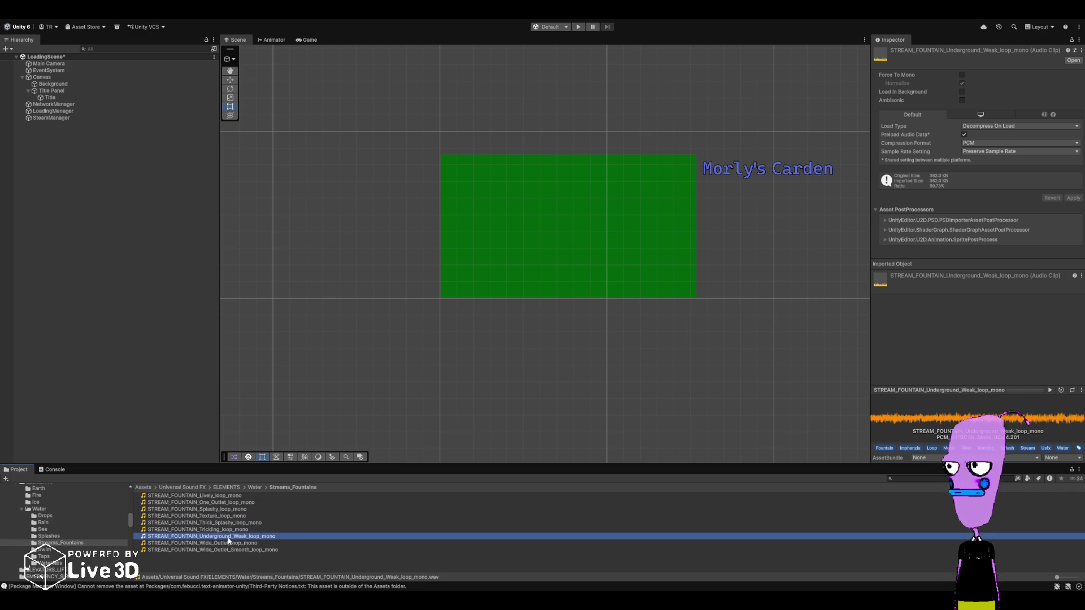
{"action": "left_click", "coordinate": [1049, 390]}
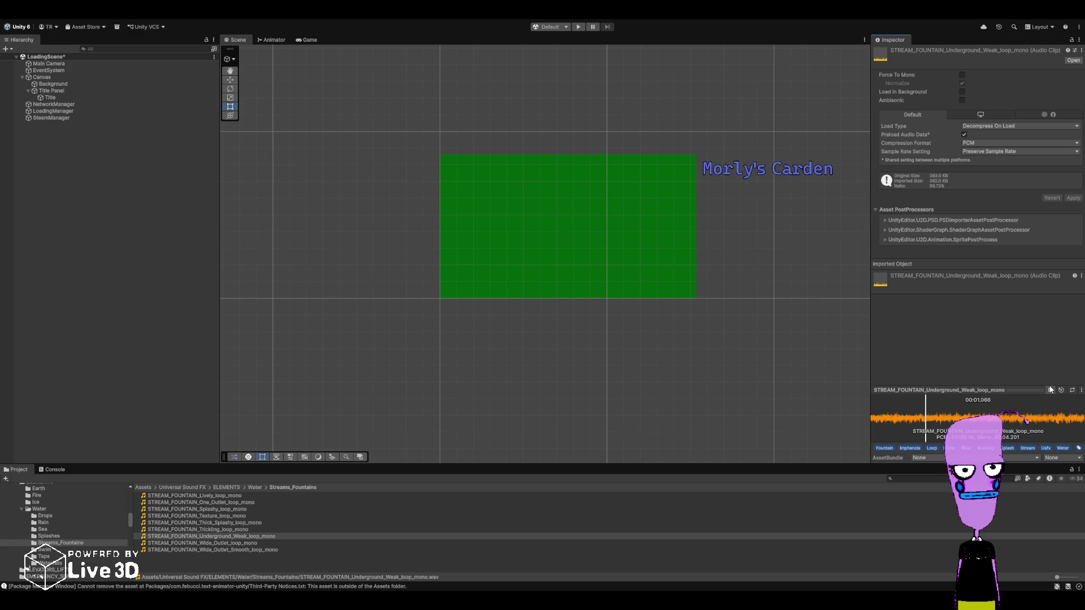
{"action": "left_click", "coordinate": [37, 551]}
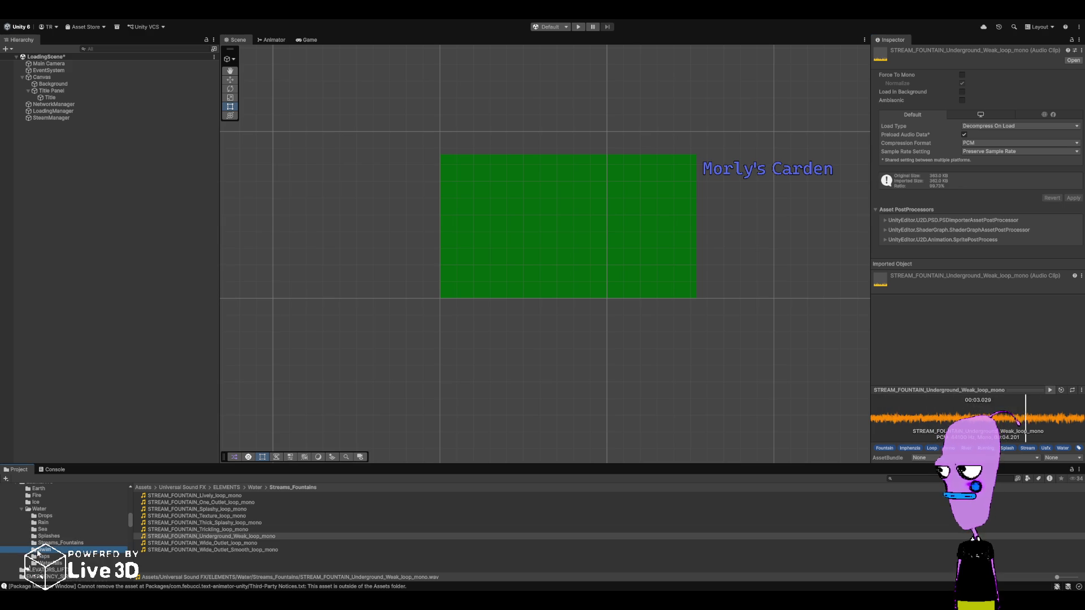
{"action": "key", "text": "Down"}
{"action": "key", "text": "Down"}
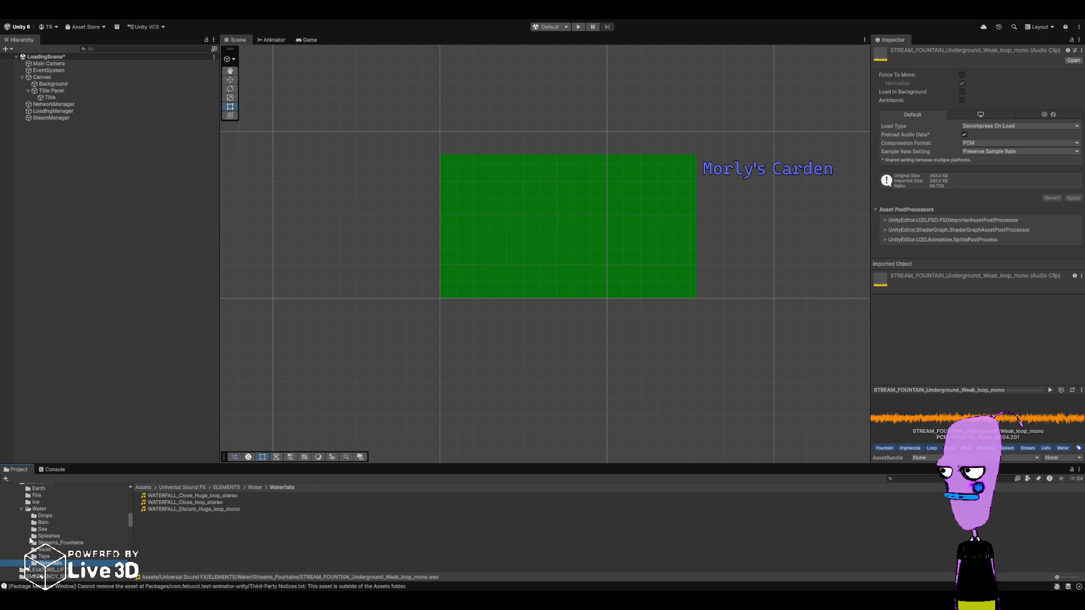
- Collapse Water and browse the ELEVATORS_LIFTS, EMERGENCY_SIRENS and ENGINES_MOTORS_GENERATORS folders
{"action": "left_click", "coordinate": [22, 509]}
{"action": "left_click", "coordinate": [48, 515]}
{"action": "scroll", "coordinate": [272, 512], "scroll_direction": "down", "scroll_amount": 2}
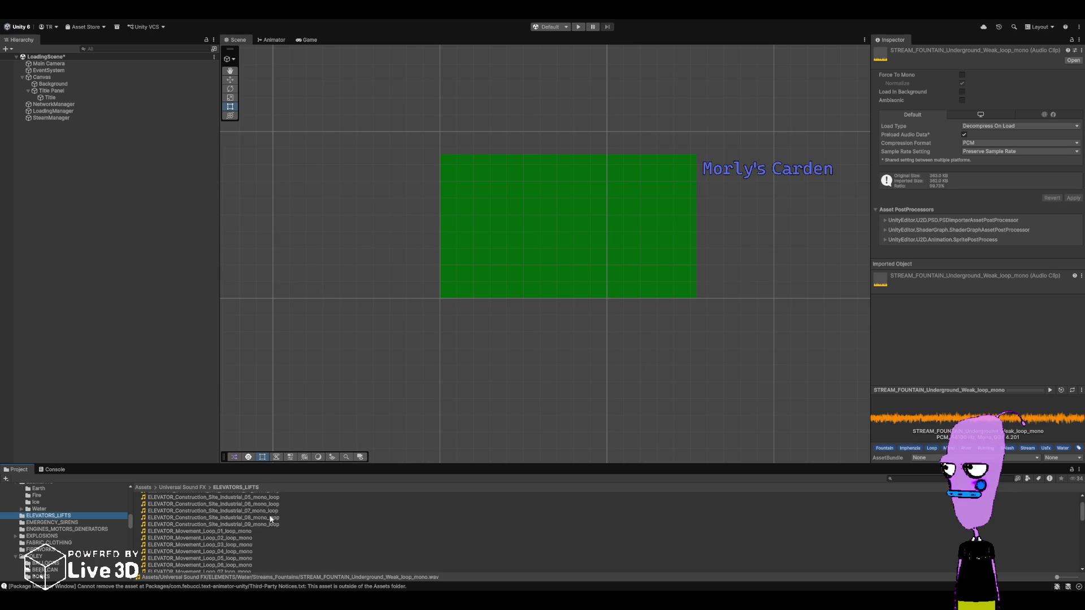
{"action": "scroll", "coordinate": [265, 520], "scroll_direction": "down", "scroll_amount": 3}
{"action": "scroll", "coordinate": [261, 523], "scroll_direction": "up", "scroll_amount": 3}
{"action": "left_click", "coordinate": [36, 523]}
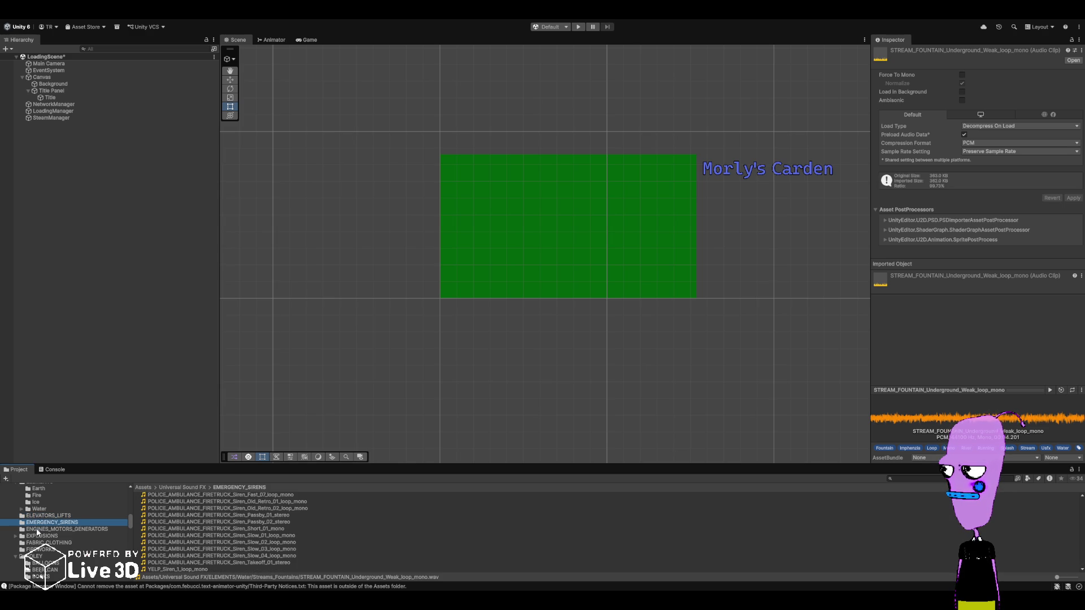
{"action": "scroll", "coordinate": [253, 535], "scroll_direction": "up", "scroll_amount": 2}
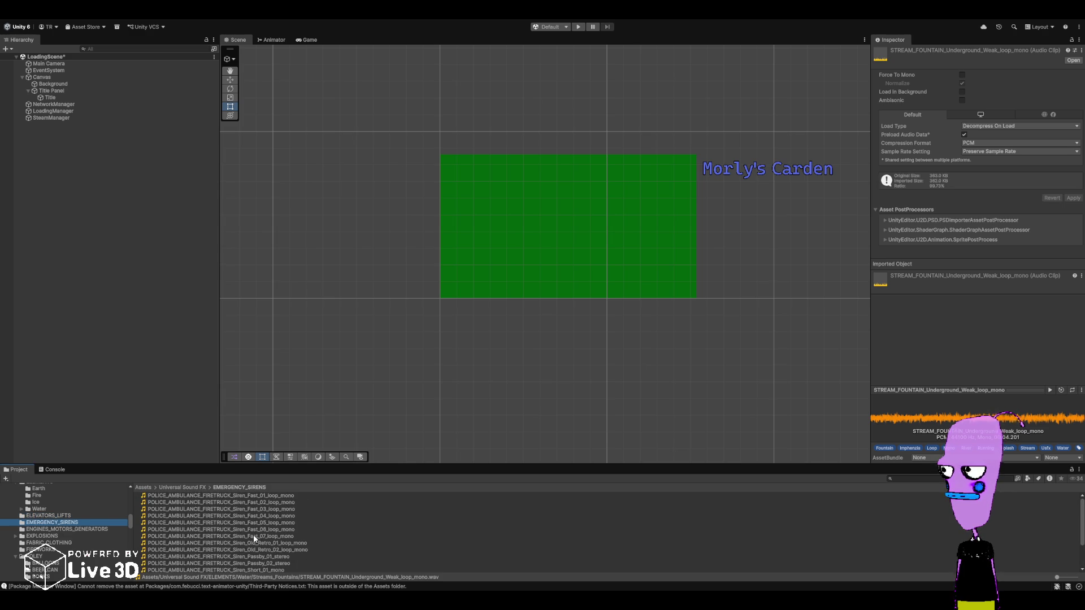
{"action": "left_click", "coordinate": [65, 530]}
- Open EXPLOSIONS > Arcade and preview EXPLOSION_Arcade_01, 04 and 07 mono clips
{"action": "left_click", "coordinate": [19, 538]}
{"action": "left_click", "coordinate": [40, 543]}
{"action": "left_click", "coordinate": [209, 503]}
{"action": "scroll", "coordinate": [211, 505], "scroll_direction": "up", "scroll_amount": 2}
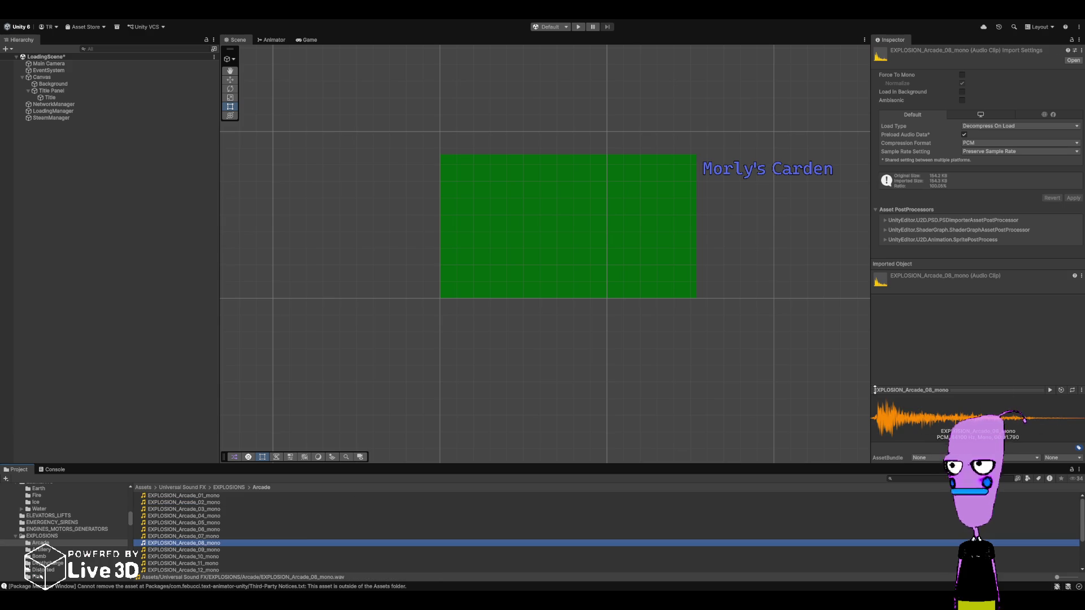
{"action": "left_click", "coordinate": [223, 497]}
{"action": "left_click", "coordinate": [1050, 390]}
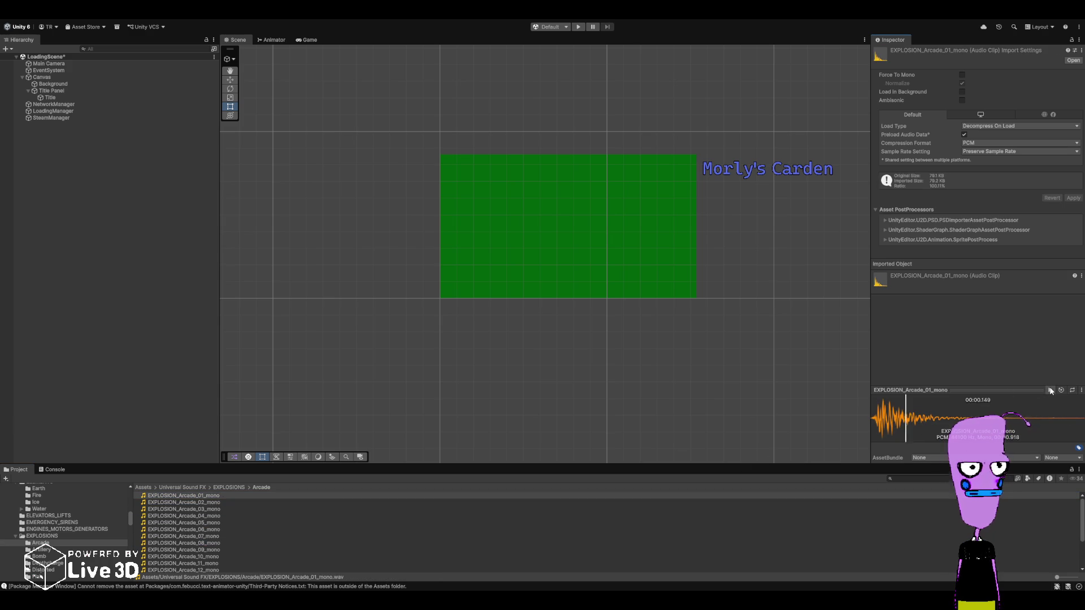
{"action": "key", "text": "Down"}
{"action": "key", "text": "Down"}
{"action": "key", "text": "Down"}
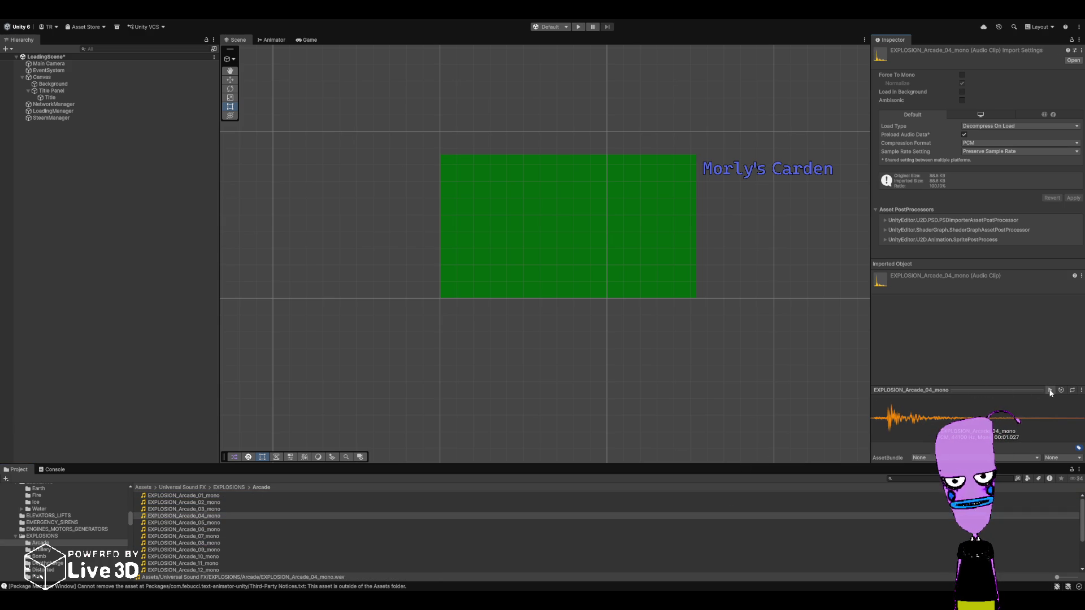
{"action": "key", "text": "Down"}
{"action": "key", "text": "Down"}
{"action": "key", "text": "Down"}
{"action": "key", "text": "Down"}
{"action": "key", "text": "Down"}
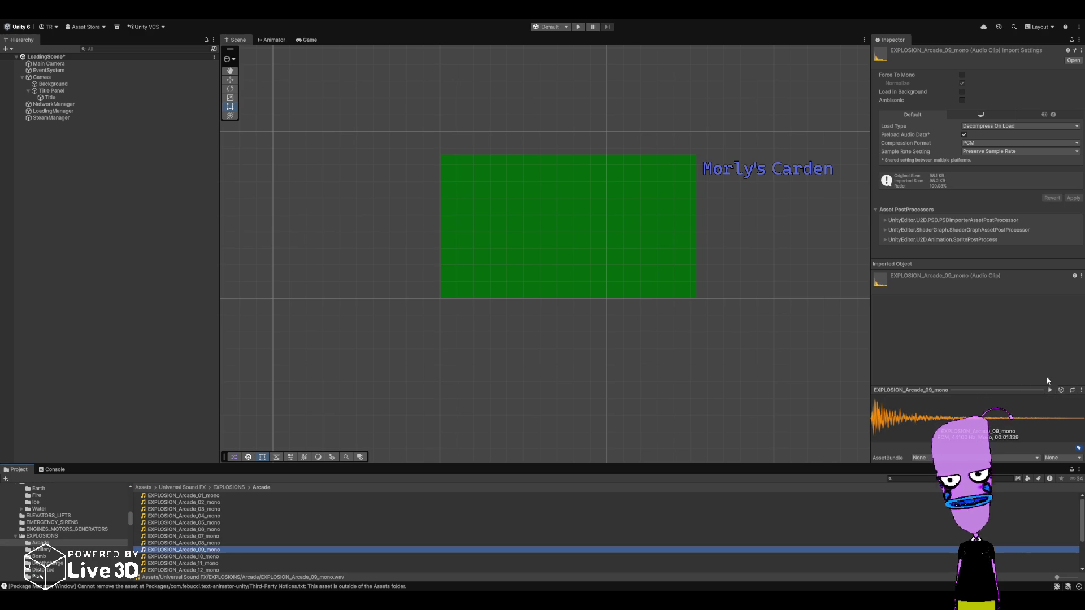
{"action": "left_click", "coordinate": [1027, 390]}
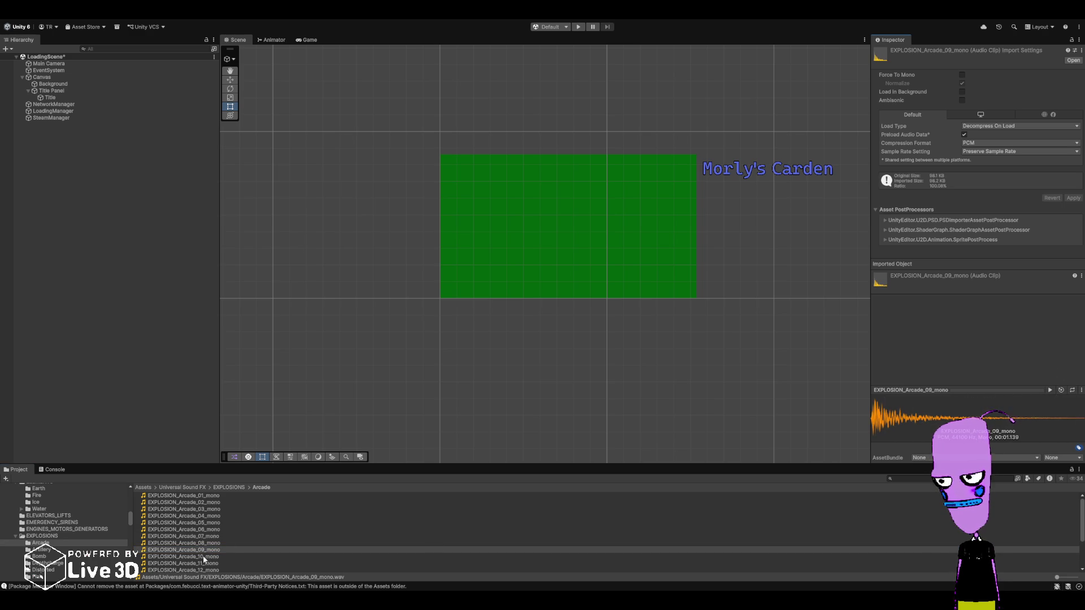
- Turn on auto-play and preview Arcade_15, 13, 17 and 20 explosion clips
{"action": "scroll", "coordinate": [206, 555], "scroll_direction": "down", "scroll_amount": 3}
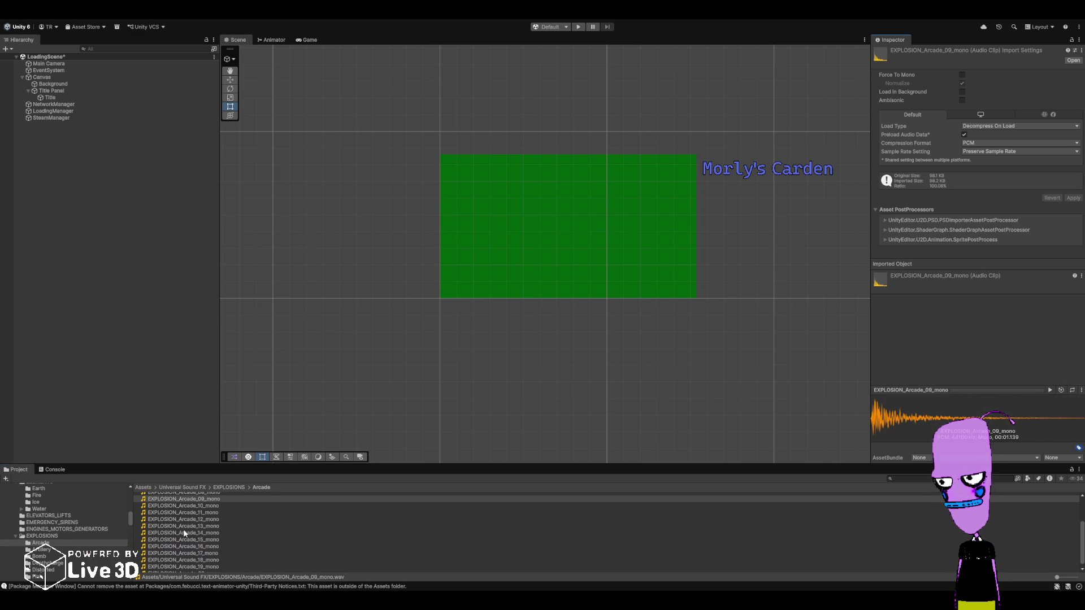
{"action": "left_click", "coordinate": [208, 540]}
{"action": "left_click", "coordinate": [1057, 391]}
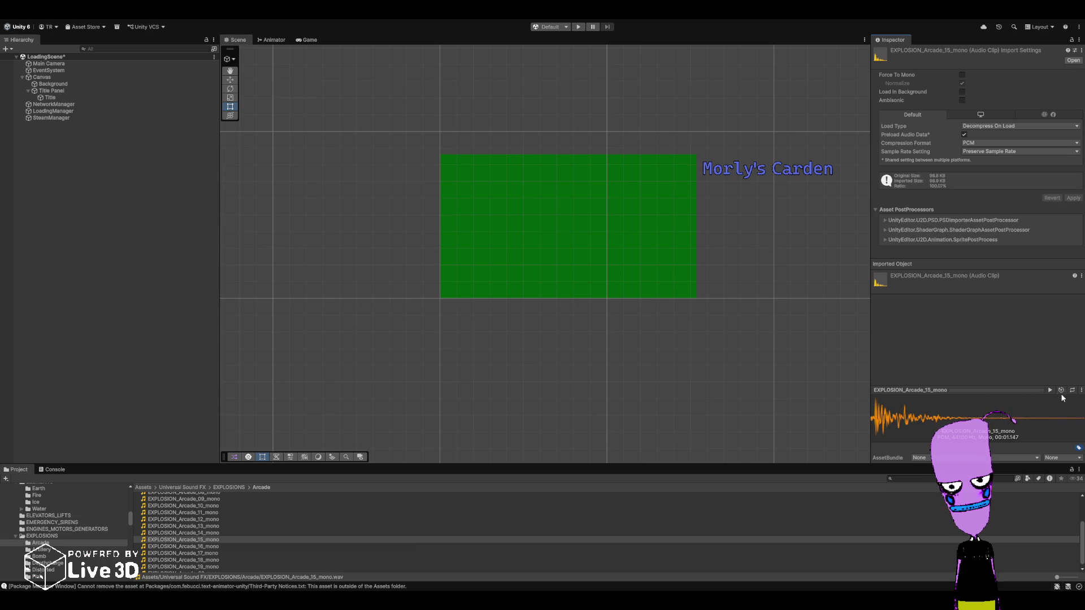
{"action": "left_click", "coordinate": [1062, 390]}
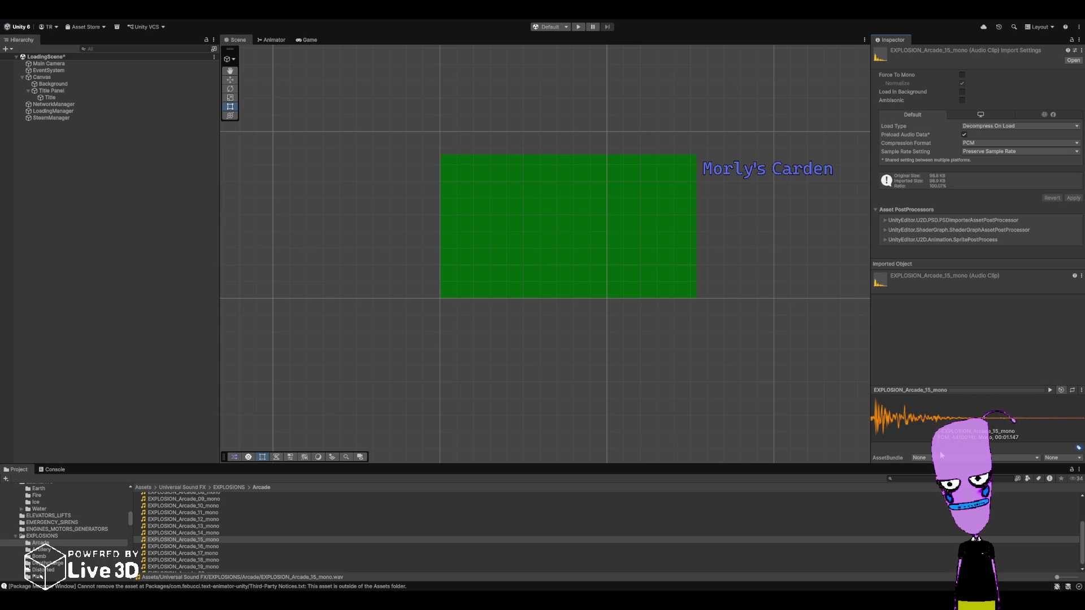
{"action": "left_click", "coordinate": [181, 527]}
{"action": "key", "text": "Down"}
{"action": "key", "text": "Down"}
{"action": "key", "text": "Down"}
{"action": "key", "text": "Down"}
{"action": "key", "text": "Down"}
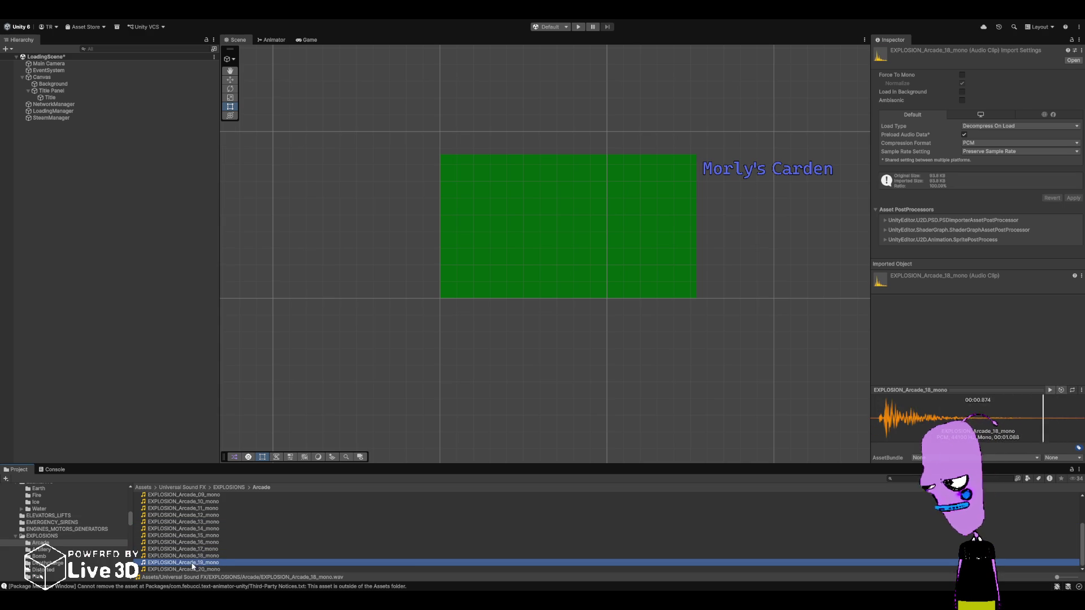
{"action": "left_click", "coordinate": [192, 569]}
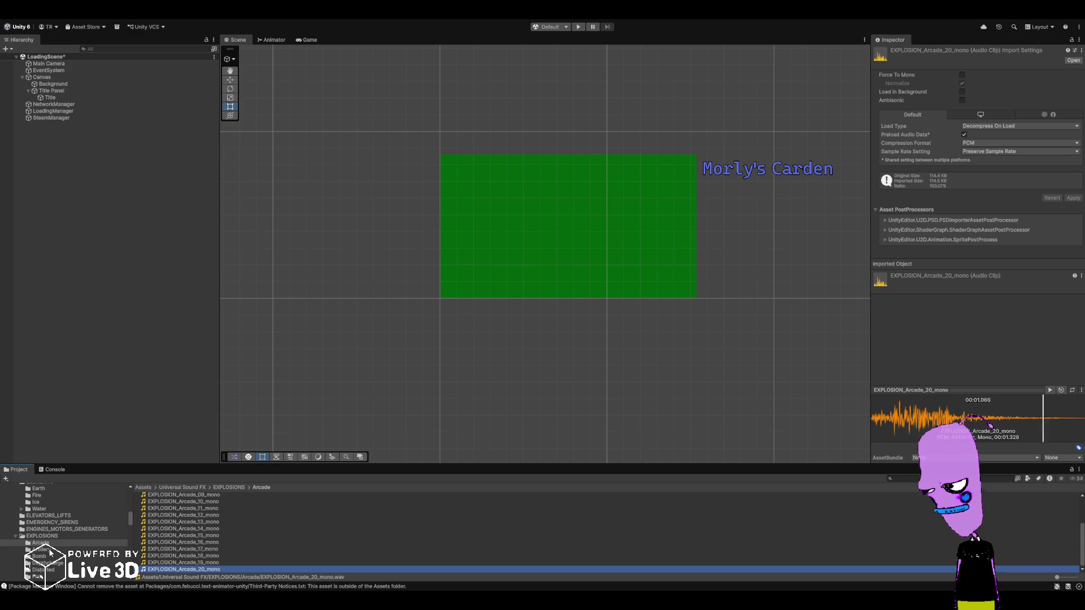
{"action": "left_click", "coordinate": [163, 573]}
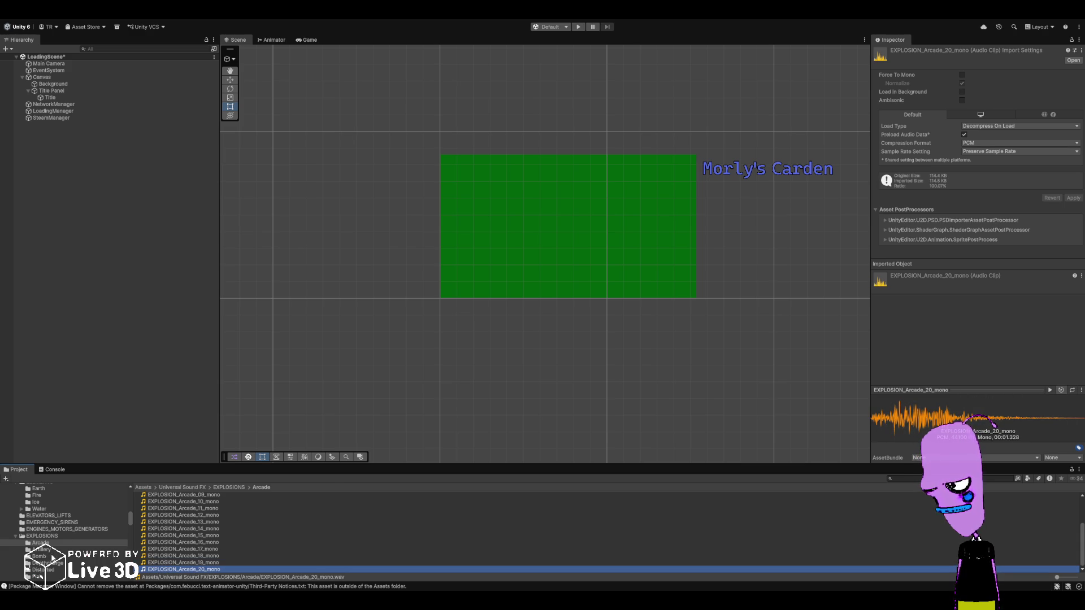
- List the Fire folder and listen to FIRE_Hot_Furnice_Smooth_loop_mono
{"action": "scroll", "coordinate": [45, 553], "scroll_direction": "down", "scroll_amount": 10}
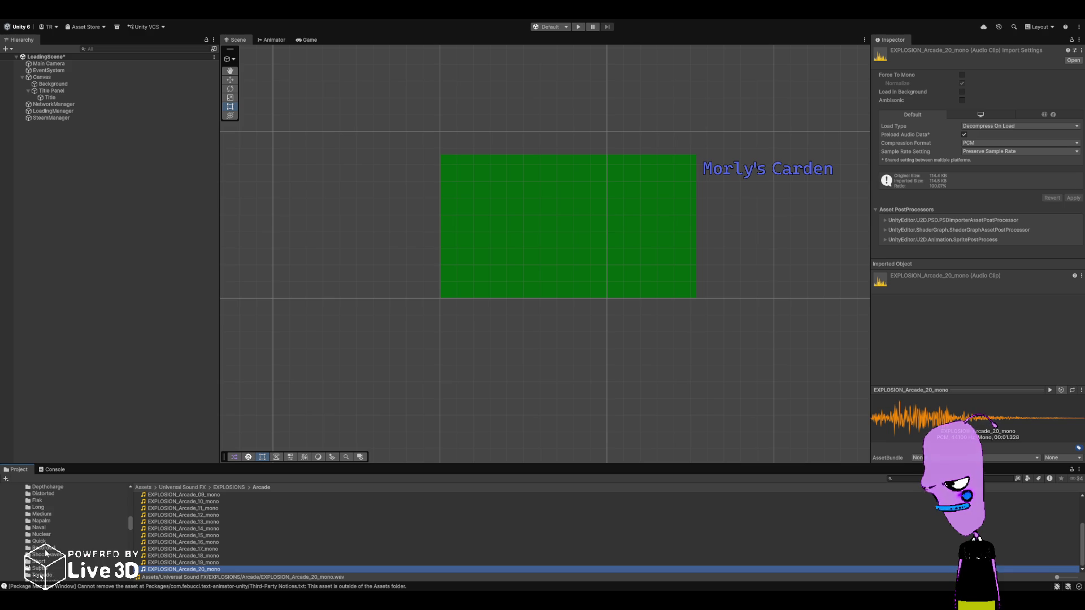
{"action": "scroll", "coordinate": [45, 553], "scroll_direction": "up", "scroll_amount": 8}
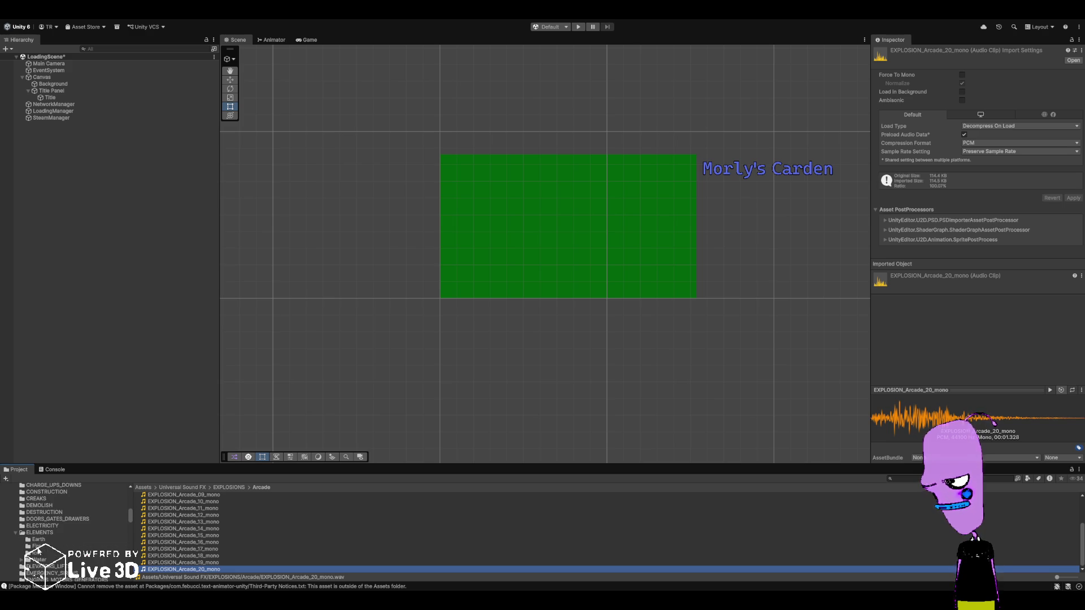
{"action": "left_click", "coordinate": [36, 547]}
{"action": "left_click", "coordinate": [237, 538]}
- Listen to several campfire loops, ending on FIRE_Campfire_Active_02_loop_mono
{"action": "left_click", "coordinate": [233, 530]}
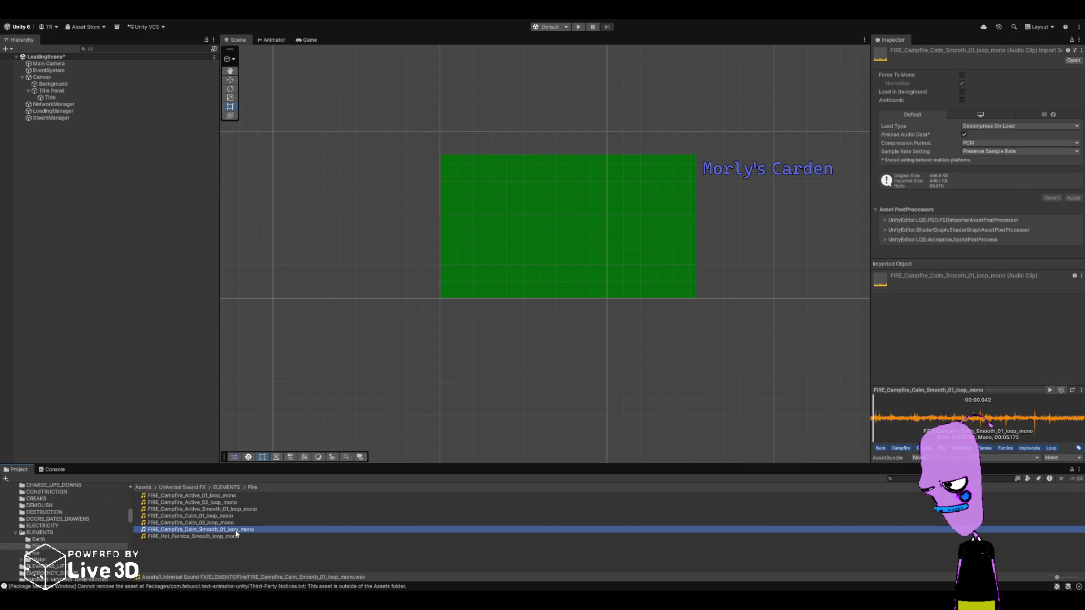
{"action": "left_click", "coordinate": [232, 523]}
{"action": "left_click", "coordinate": [231, 516]}
{"action": "left_click", "coordinate": [232, 502]}
- List ELECTRICITY and preview the Distorted, fuzzy spikey, Spark_01 and Spark_02 clips
{"action": "left_click", "coordinate": [25, 526]}
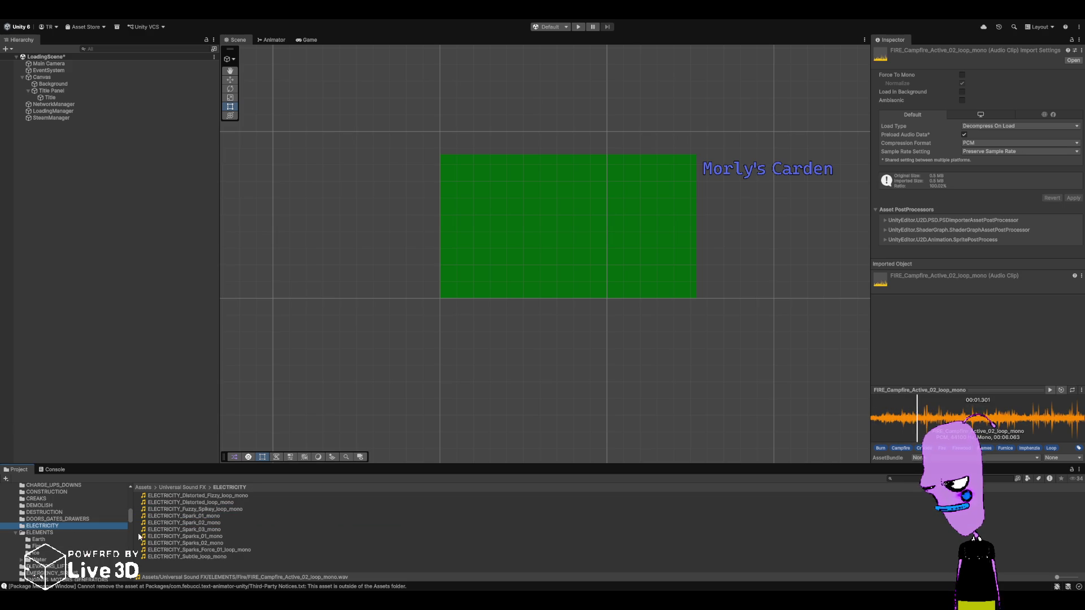
{"action": "left_click", "coordinate": [219, 495]}
{"action": "left_click", "coordinate": [220, 503]}
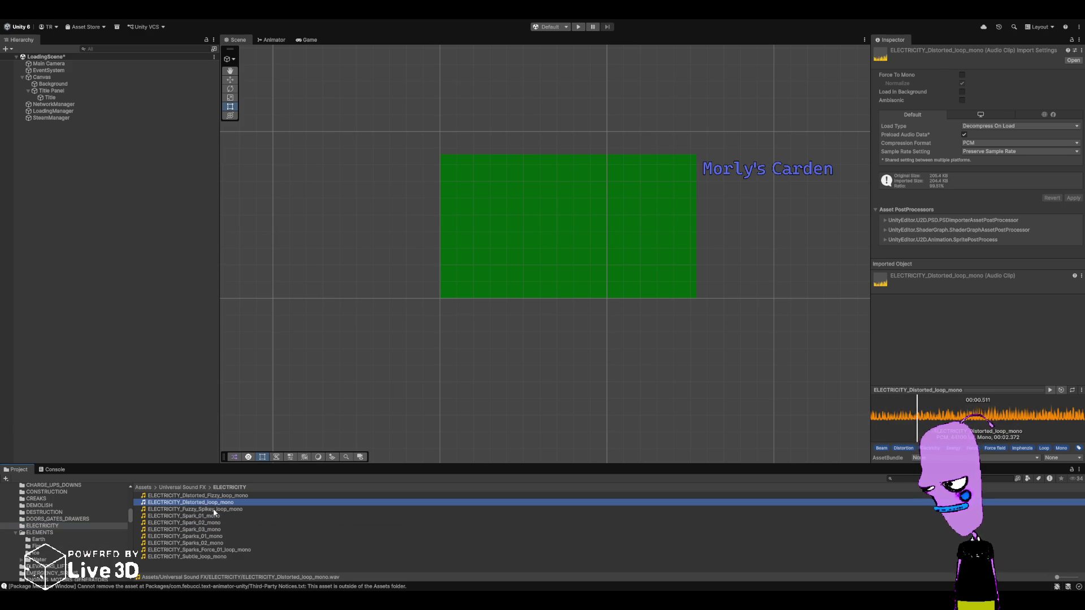
{"action": "left_click", "coordinate": [214, 509]}
{"action": "left_click", "coordinate": [211, 516]}
{"action": "left_click", "coordinate": [206, 523]}
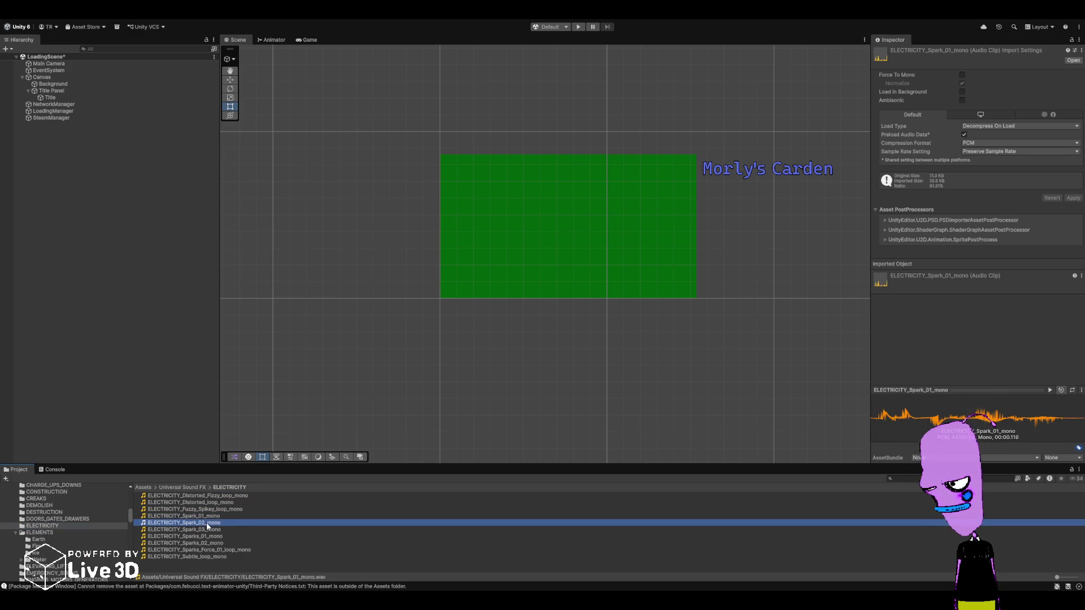
- Preview ELECTRICITY Spark_03, Sparks_01, Sparks_02, sparks force and Subtle_loop clips
{"action": "left_click", "coordinate": [208, 530]}
{"action": "left_click", "coordinate": [206, 536]}
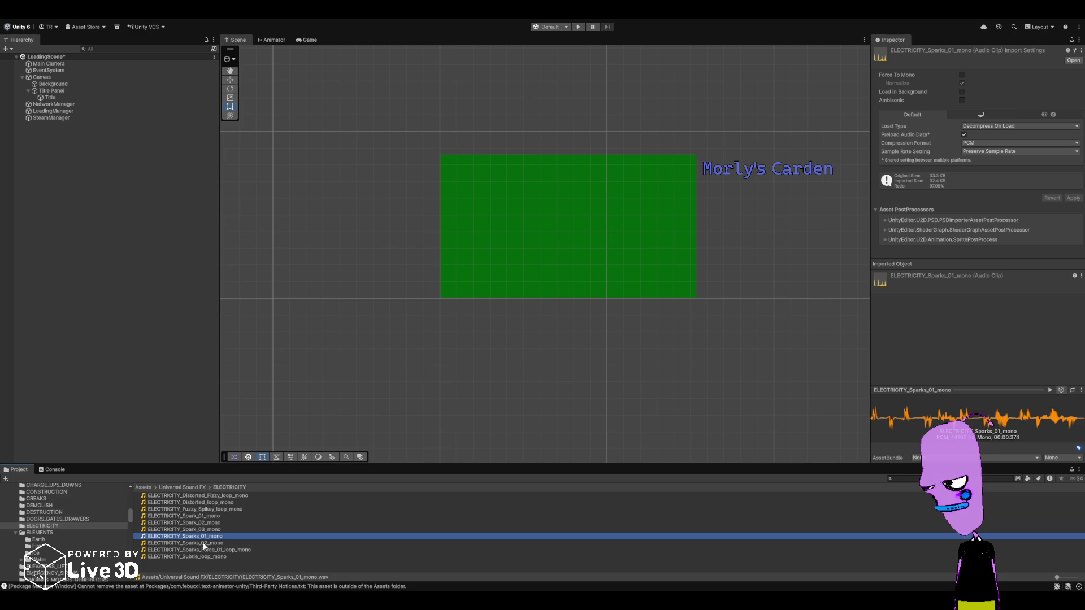
{"action": "left_click", "coordinate": [204, 544]}
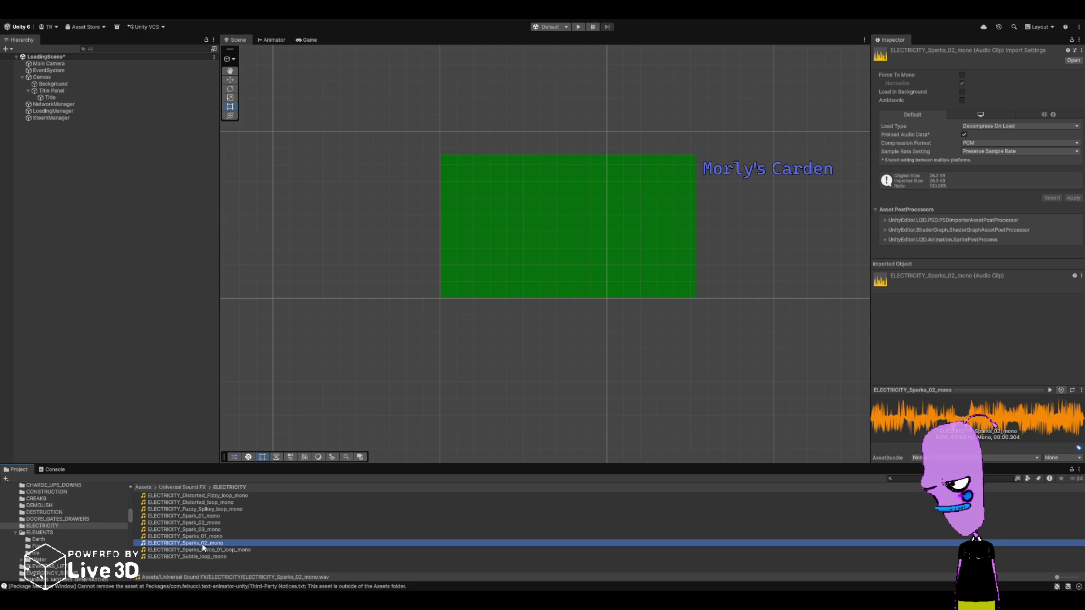
{"action": "left_click", "coordinate": [202, 550]}
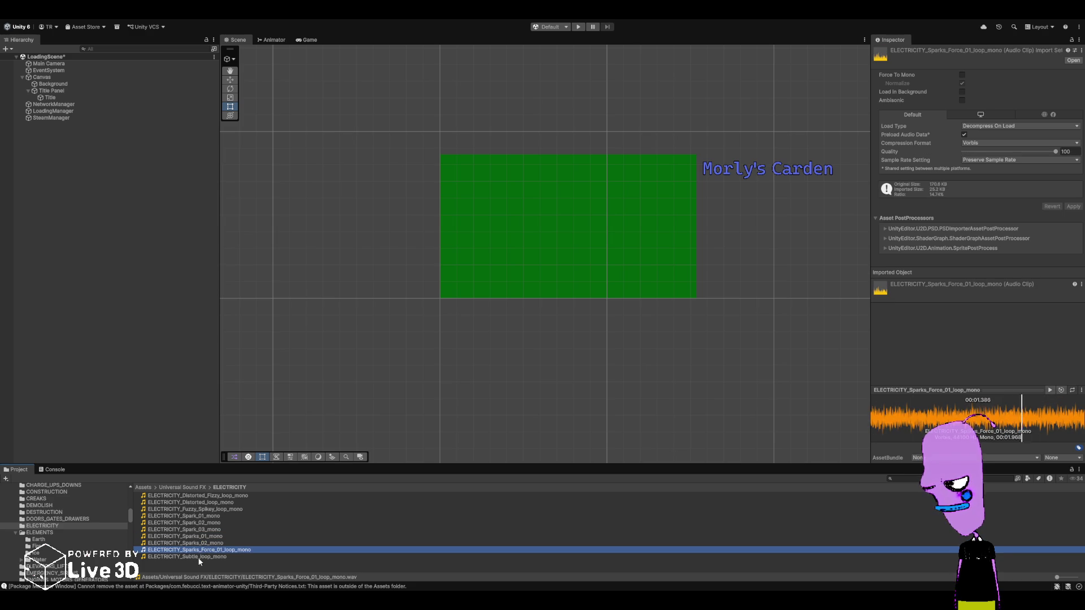
{"action": "left_click", "coordinate": [199, 557]}
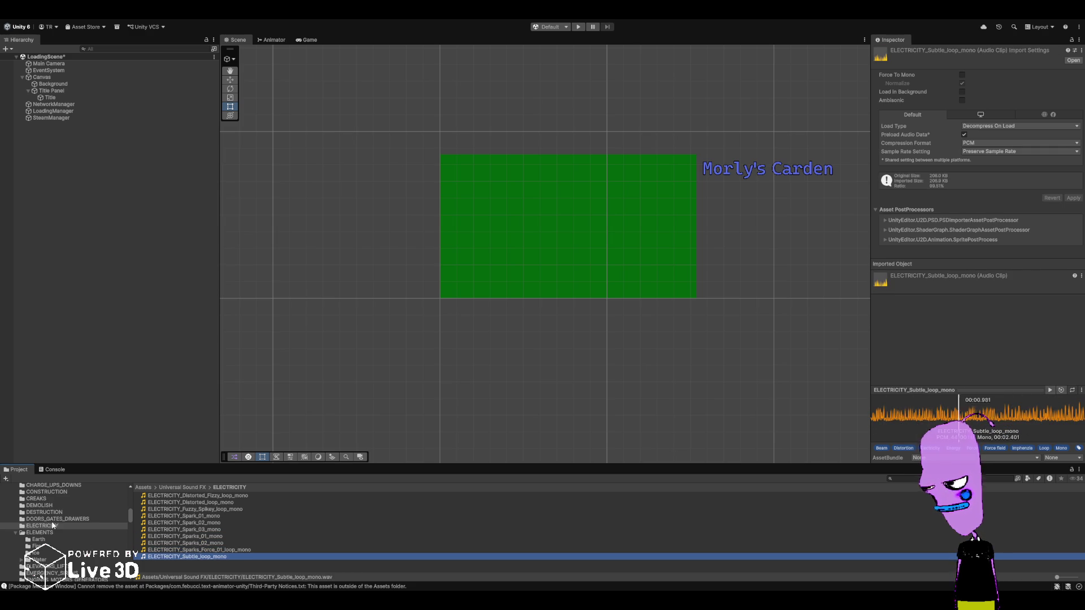
- Browse the CARTOON and DEMOLISH folders and listen to DEMOLISH_Stone_02_mono
{"action": "scroll", "coordinate": [53, 526], "scroll_direction": "up", "scroll_amount": 2}
{"action": "left_click", "coordinate": [56, 504]}
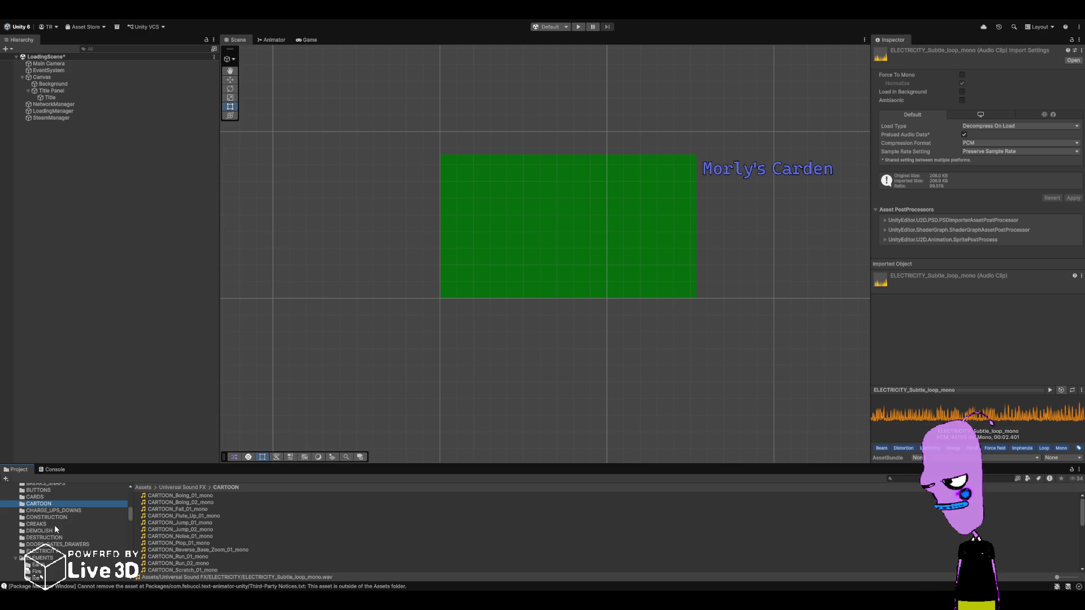
{"action": "left_click", "coordinate": [54, 530]}
{"action": "scroll", "coordinate": [55, 525], "scroll_direction": "up", "scroll_amount": 2}
{"action": "scroll", "coordinate": [199, 531], "scroll_direction": "down", "scroll_amount": 5}
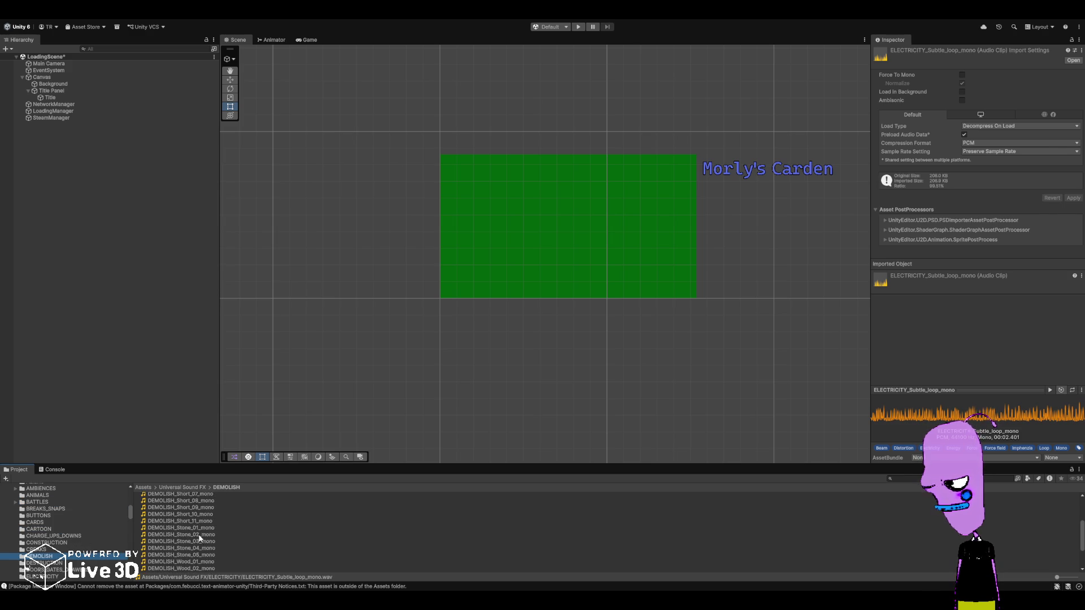
{"action": "left_click", "coordinate": [201, 535]}
{"action": "scroll", "coordinate": [205, 549], "scroll_direction": "down", "scroll_amount": 3}
{"action": "scroll", "coordinate": [48, 540], "scroll_direction": "up", "scroll_amount": 2}
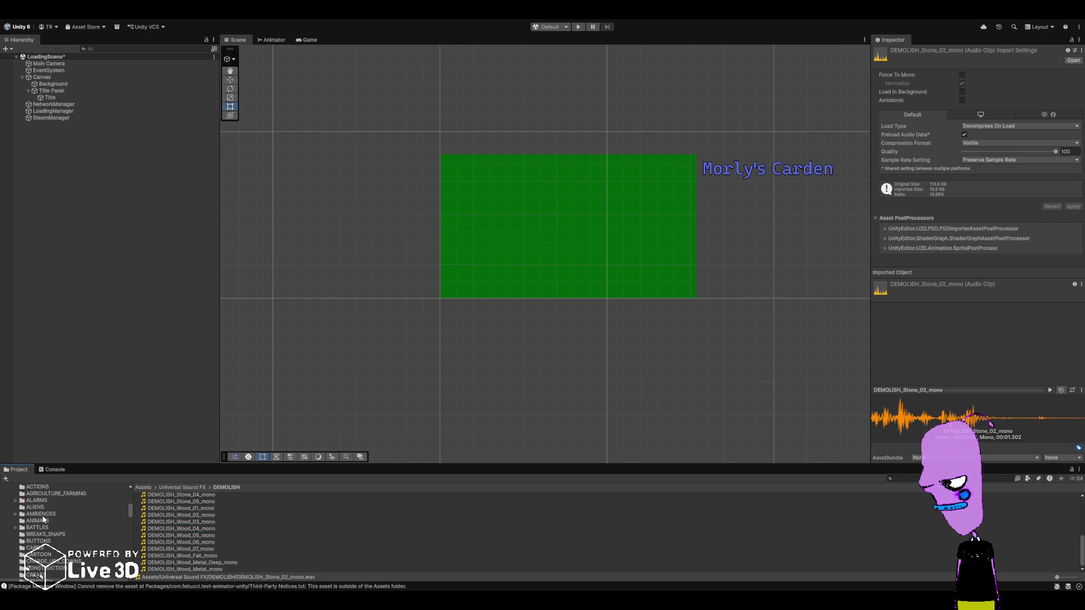
{"action": "scroll", "coordinate": [44, 528], "scroll_direction": "up", "scroll_amount": 2}
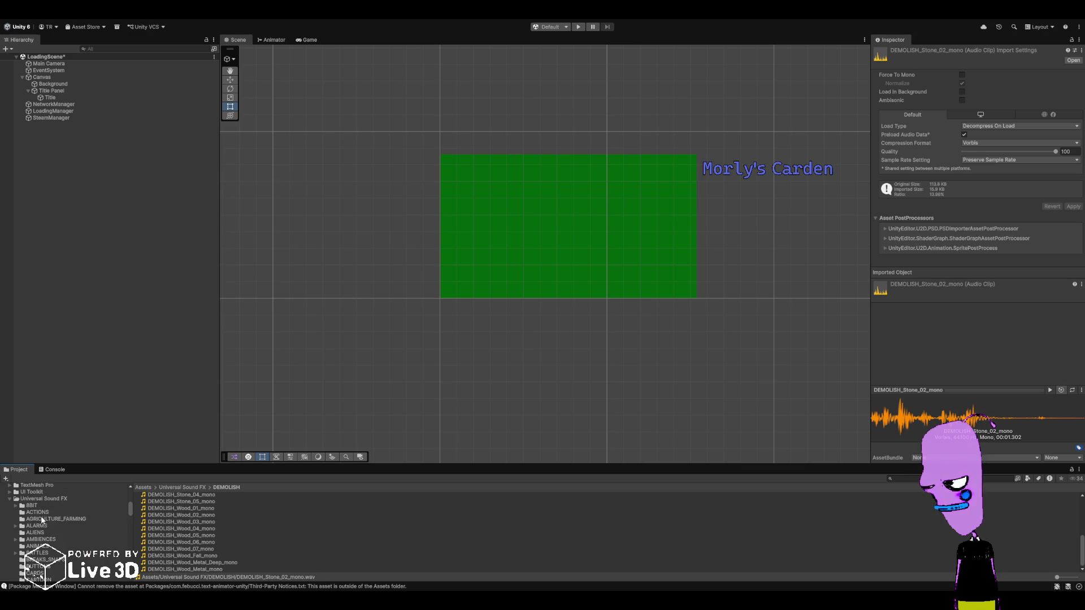
- Browse ACTIONS, play BUTTON_Short_mono from BUTTONS, then list the EXPLOSIONS Artillery clips
{"action": "left_click", "coordinate": [37, 513]}
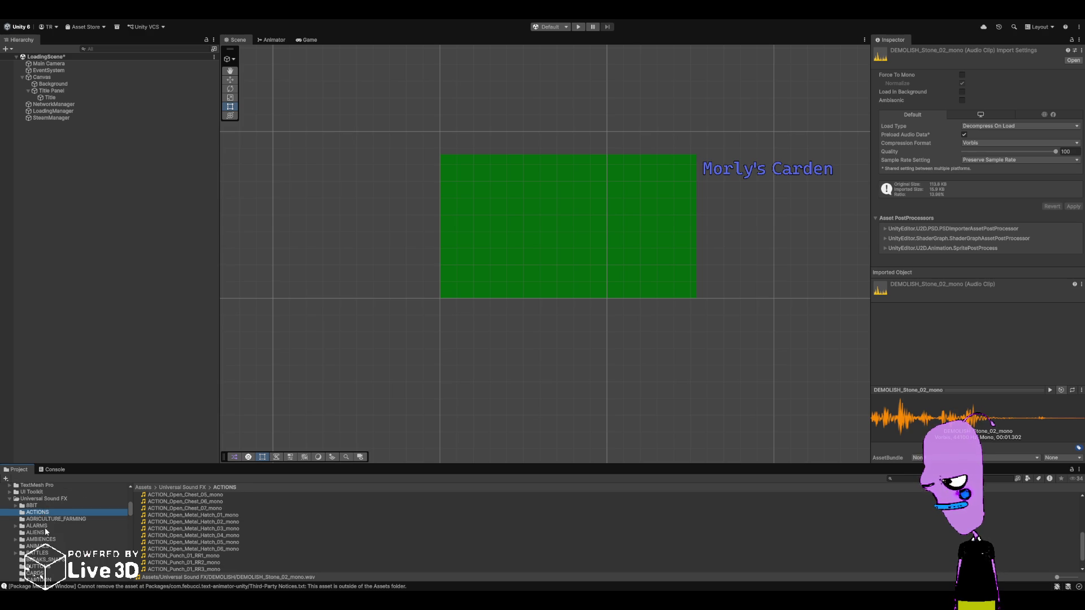
{"action": "scroll", "coordinate": [45, 531], "scroll_direction": "down", "scroll_amount": 2}
{"action": "scroll", "coordinate": [47, 543], "scroll_direction": "down", "scroll_amount": 2}
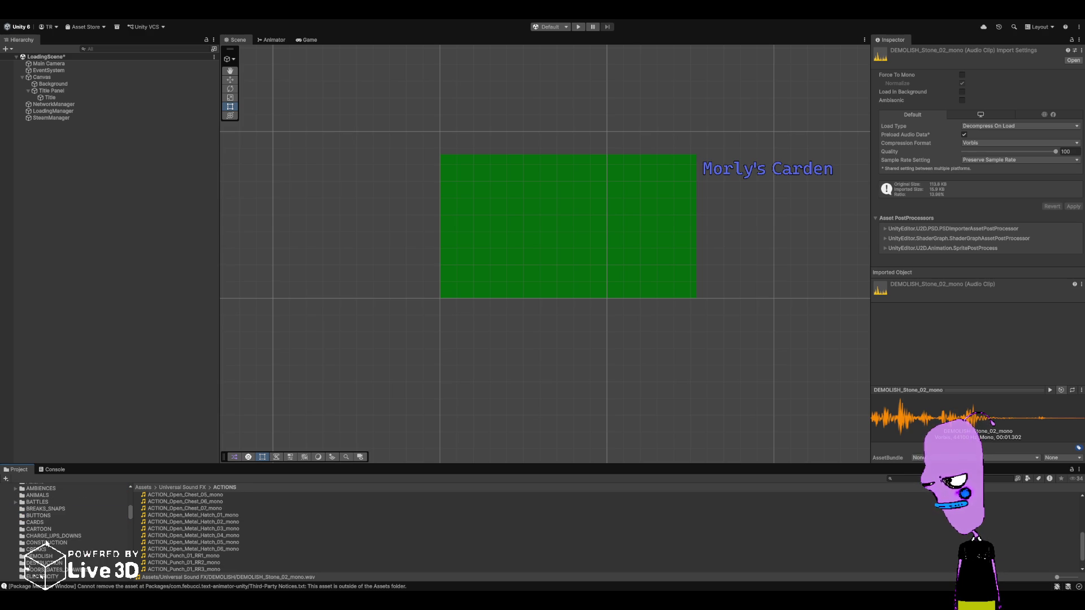
{"action": "left_click", "coordinate": [47, 516]}
{"action": "left_click", "coordinate": [243, 529]}
{"action": "scroll", "coordinate": [238, 531], "scroll_direction": "down", "scroll_amount": 3}
{"action": "left_click", "coordinate": [222, 544]}
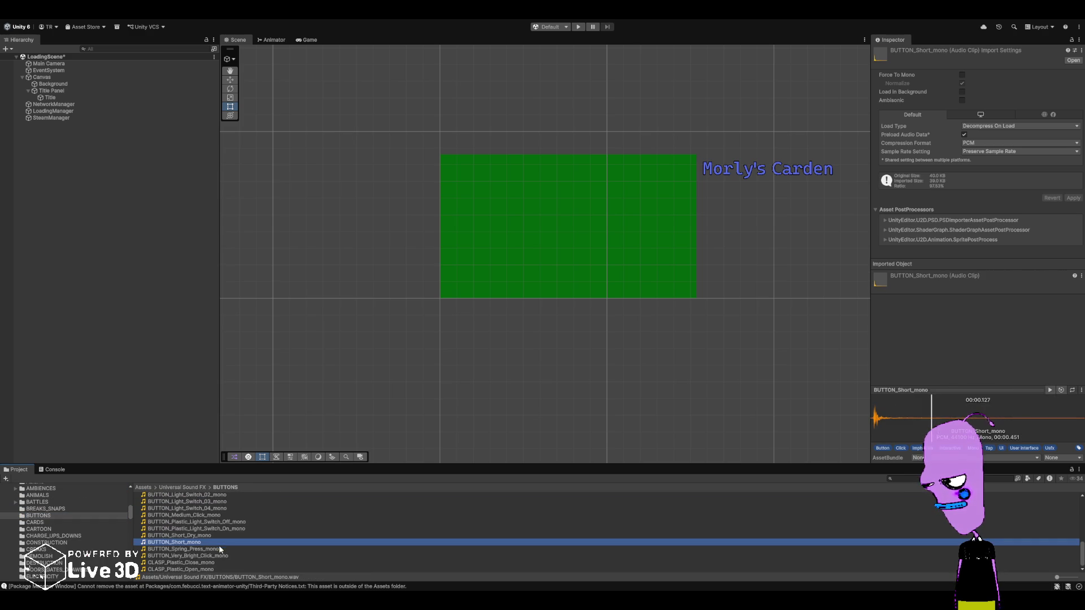
{"action": "scroll", "coordinate": [42, 528], "scroll_direction": "down", "scroll_amount": 5}
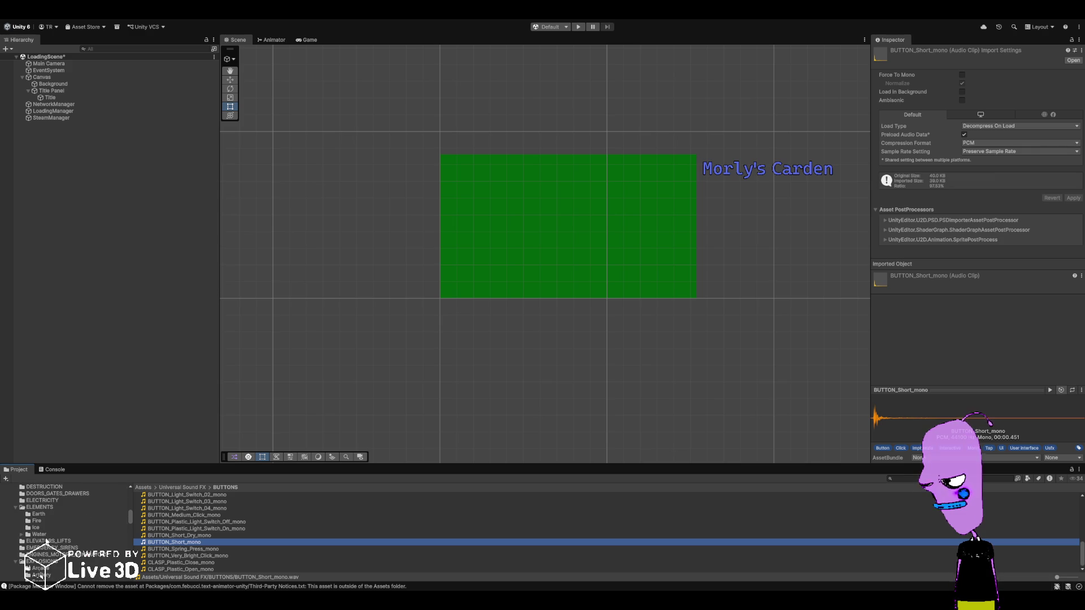
{"action": "scroll", "coordinate": [38, 576], "scroll_direction": "down", "scroll_amount": 2}
{"action": "left_click", "coordinate": [42, 550]}
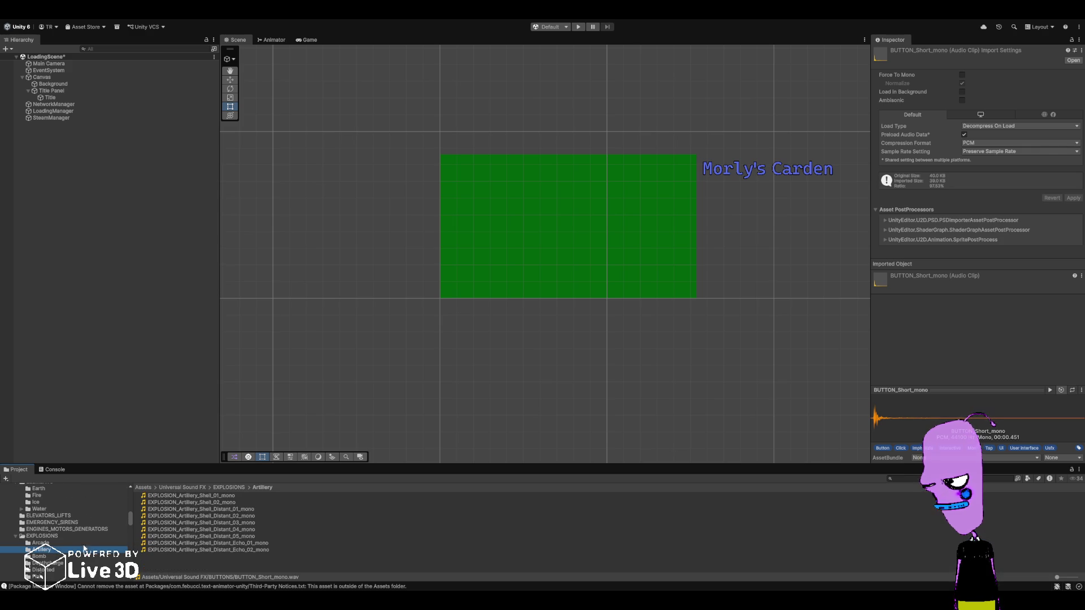
- Replay Arcade_20, then preview the artillery shell, distant 01/03/05 and echo 01/02 clips
{"action": "left_click", "coordinate": [41, 543]}
{"action": "scroll", "coordinate": [221, 551], "scroll_direction": "down", "scroll_amount": 3}
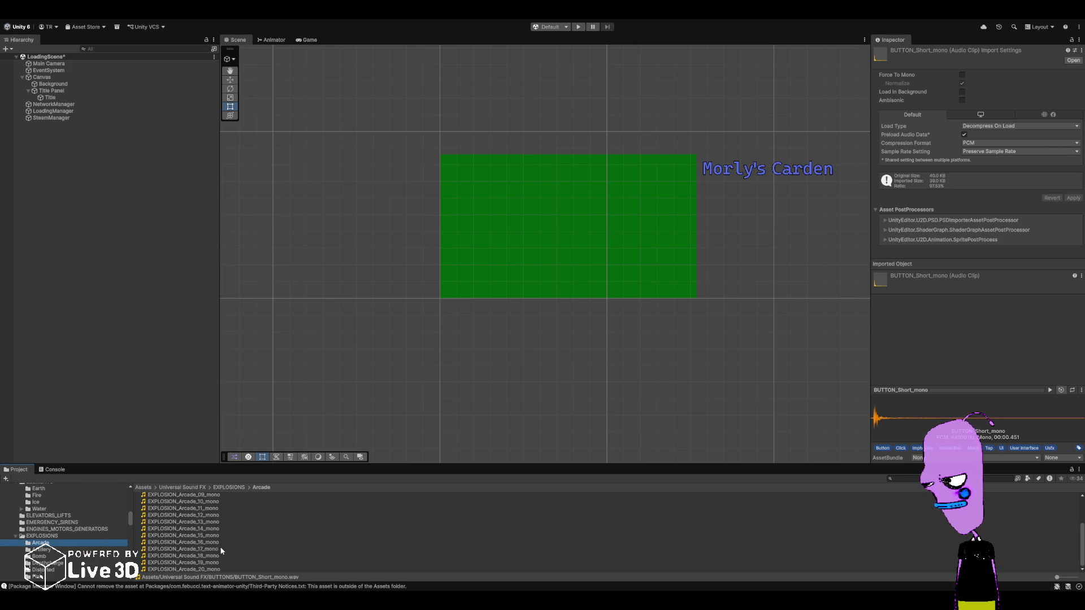
{"action": "left_click", "coordinate": [202, 570]}
{"action": "left_click", "coordinate": [42, 550]}
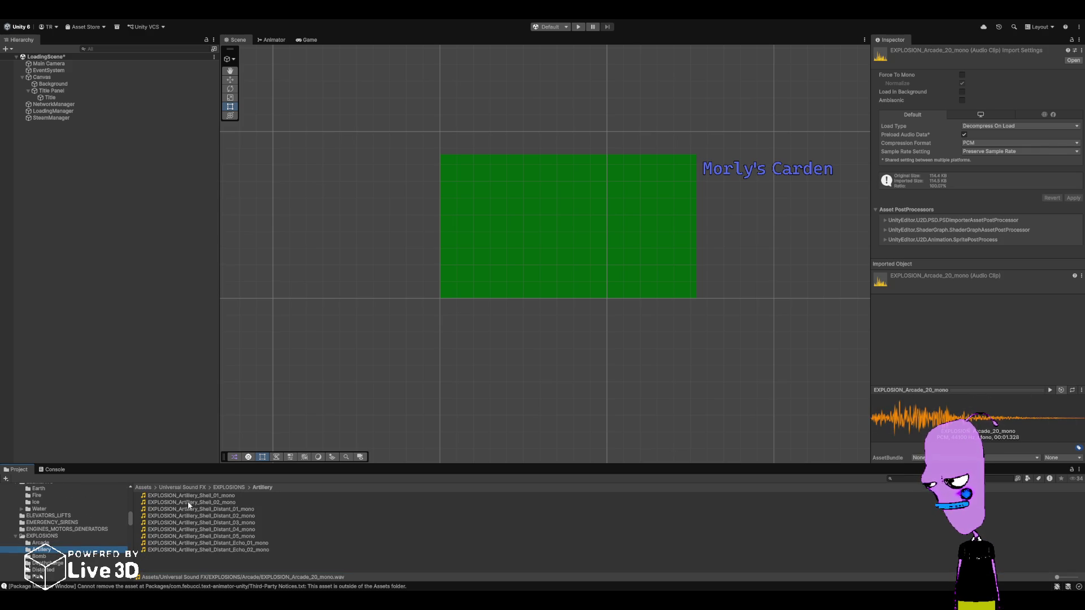
{"action": "left_click", "coordinate": [189, 496]}
{"action": "left_click", "coordinate": [192, 509]}
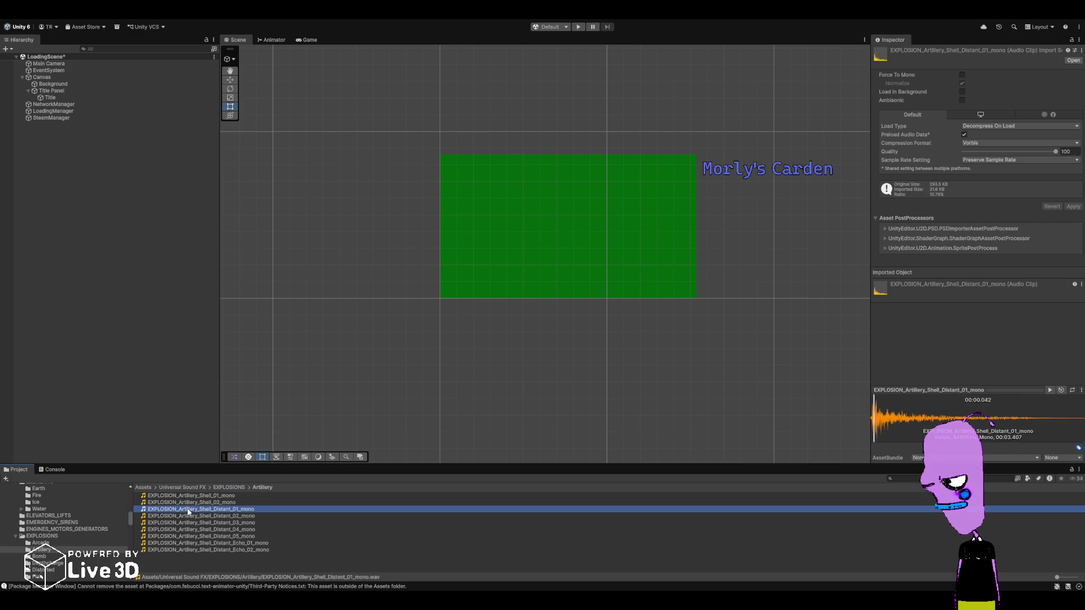
{"action": "left_click", "coordinate": [196, 523]}
{"action": "left_click", "coordinate": [197, 536]}
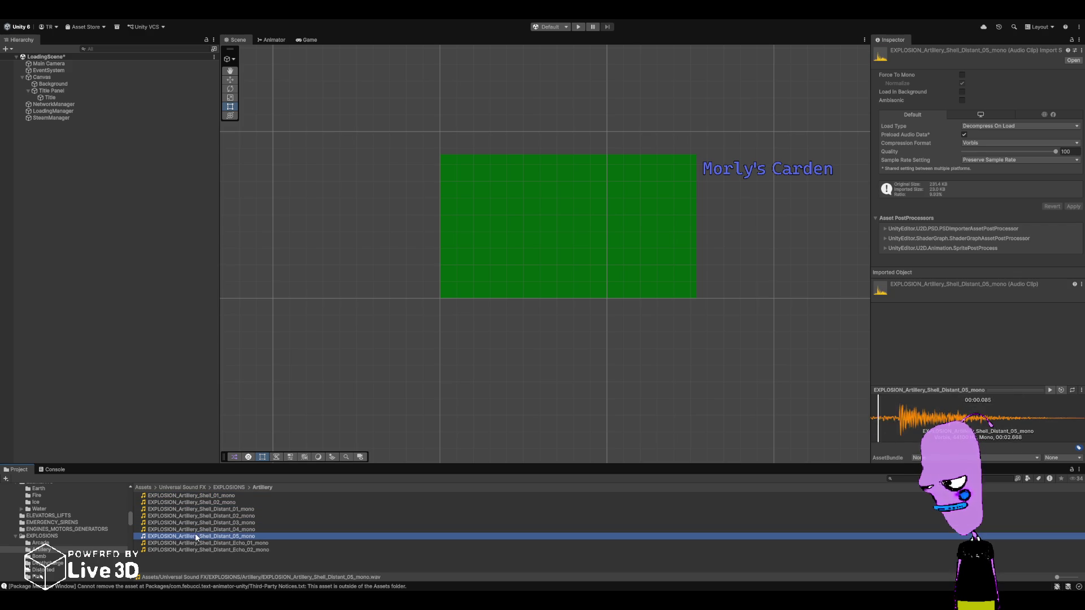
{"action": "left_click", "coordinate": [199, 543]}
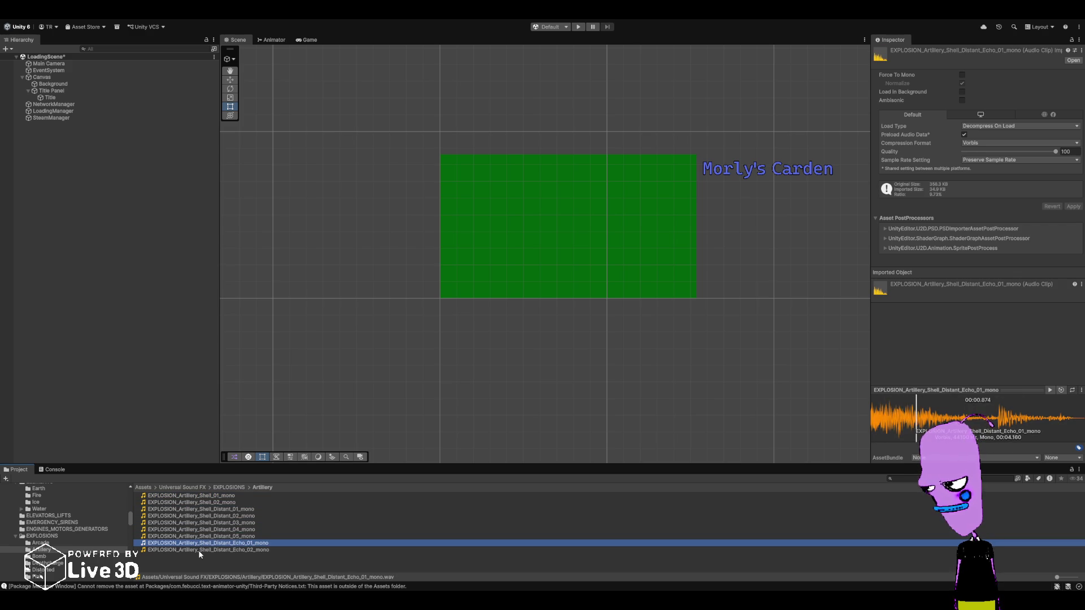
{"action": "left_click", "coordinate": [198, 550]}
- Preview EXPLOSION_Bomb_01 and Bomb_02, then the depthcharge splash bubbles clip
{"action": "left_click", "coordinate": [41, 556]}
{"action": "left_click", "coordinate": [200, 496]}
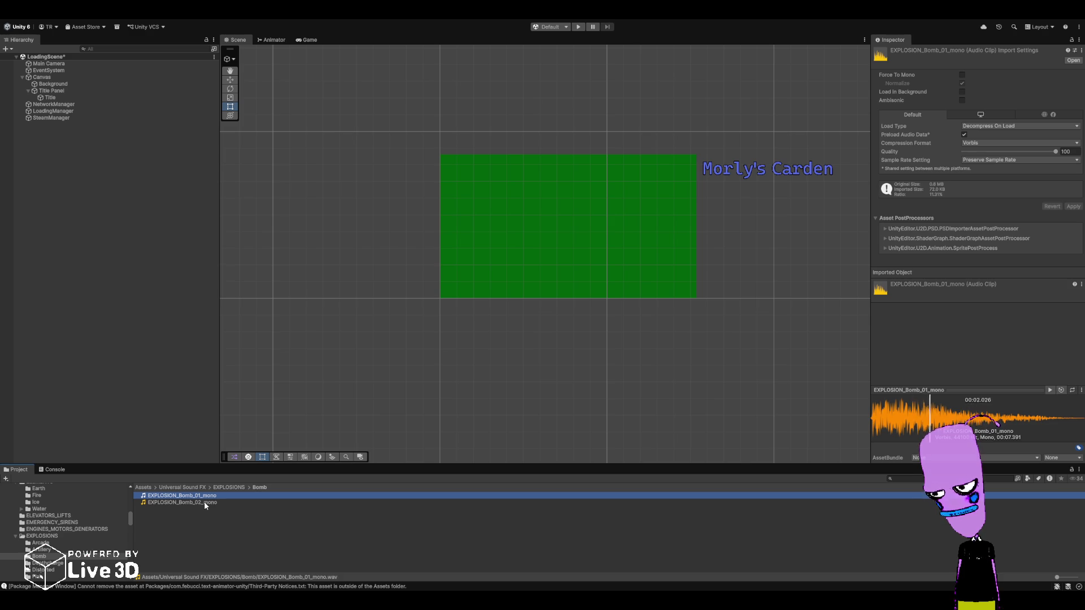
{"action": "left_click", "coordinate": [204, 503]}
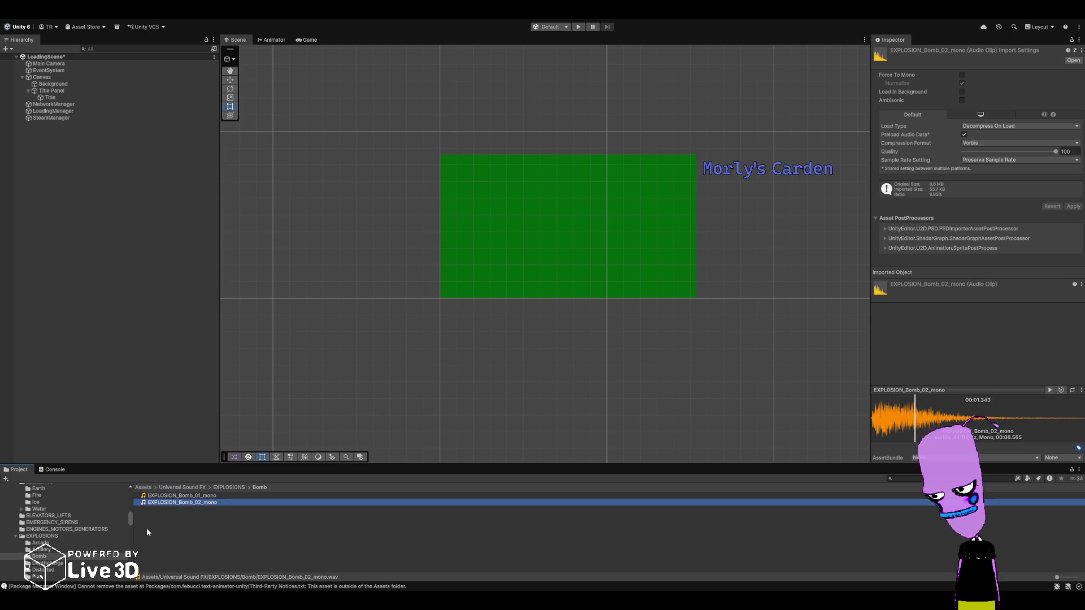
{"action": "left_click", "coordinate": [42, 563]}
{"action": "left_click", "coordinate": [176, 497]}
{"action": "scroll", "coordinate": [63, 547], "scroll_direction": "down", "scroll_amount": 2}
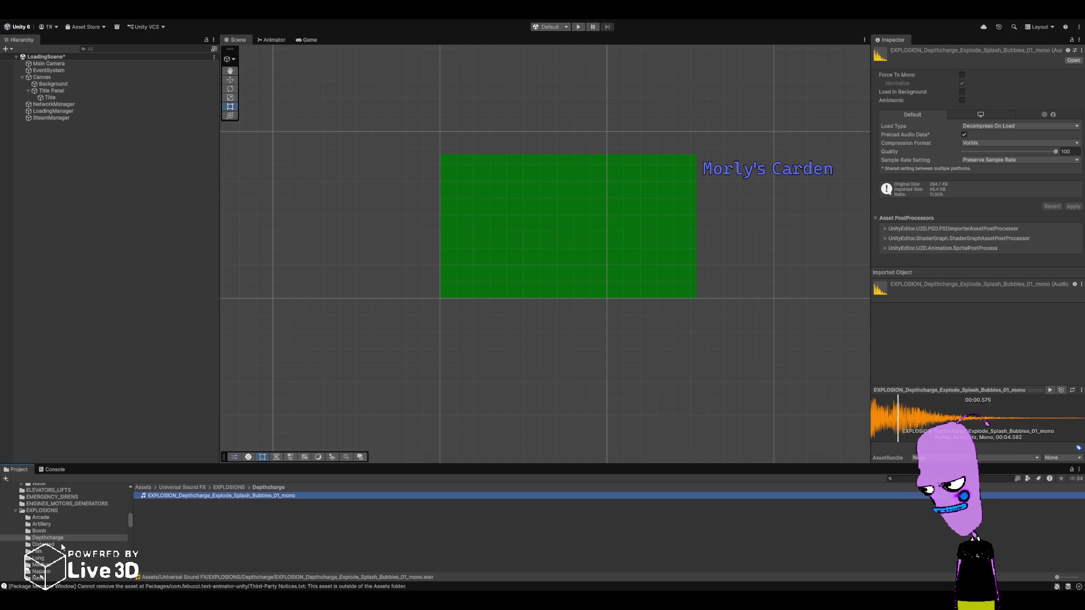
- List Distorted and preview 01 Long/Medium/Short, 02 Long/Medium and 03 Long clips
{"action": "left_click", "coordinate": [45, 545]}
{"action": "left_click", "coordinate": [176, 496]}
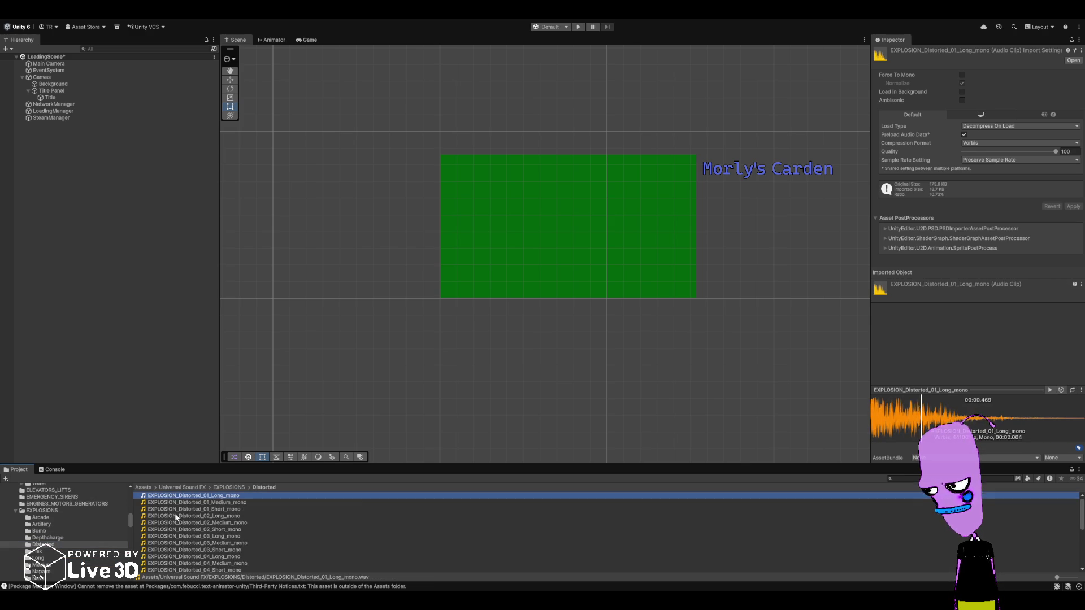
{"action": "left_click", "coordinate": [183, 504]}
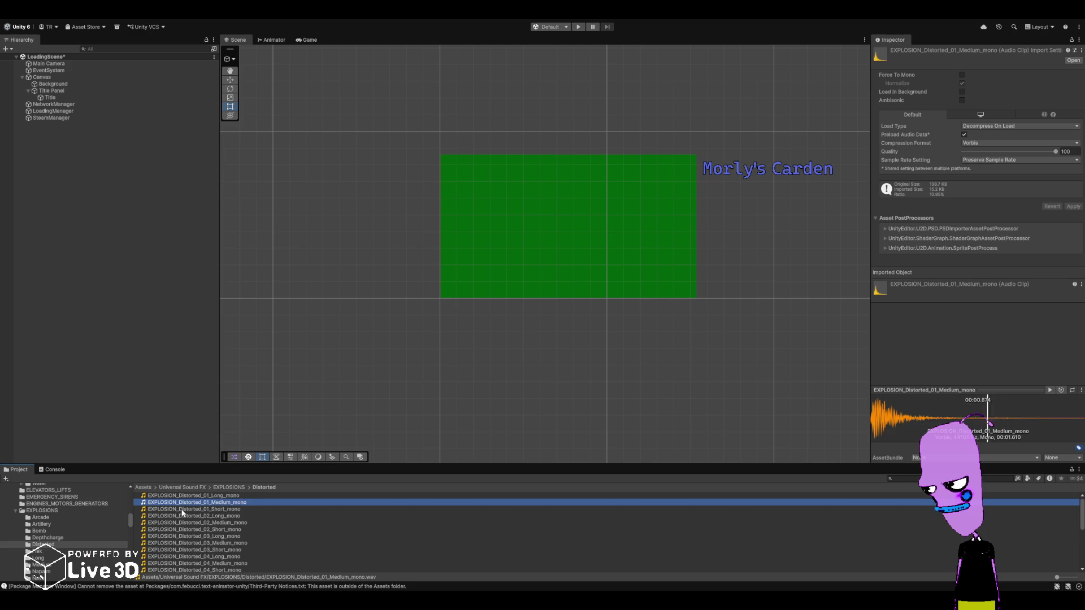
{"action": "left_click", "coordinate": [181, 510]}
{"action": "left_click", "coordinate": [184, 516]}
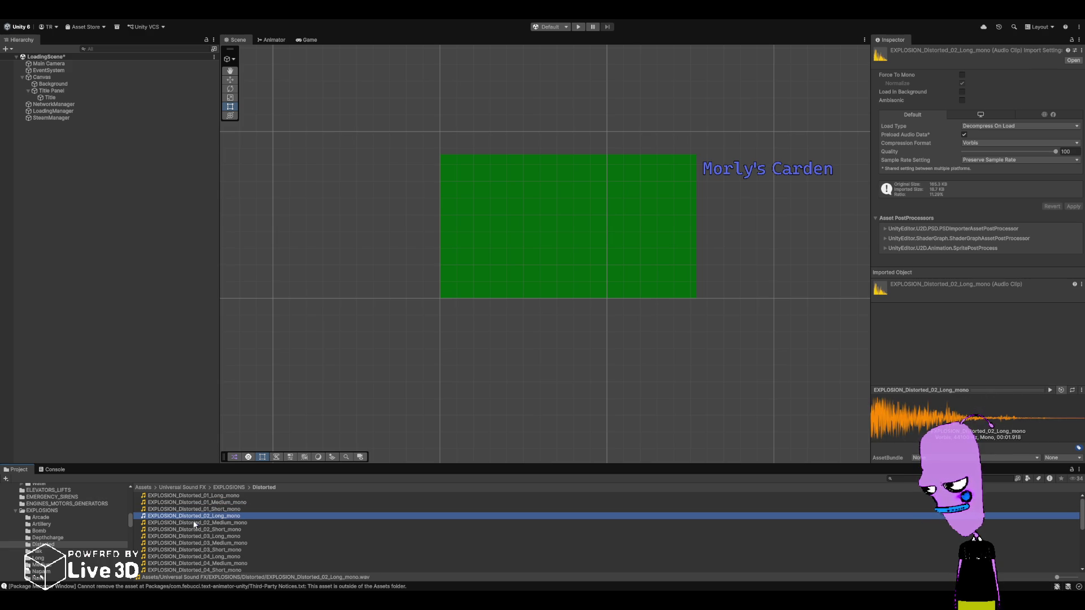
{"action": "left_click", "coordinate": [195, 524]}
{"action": "left_click", "coordinate": [191, 536]}
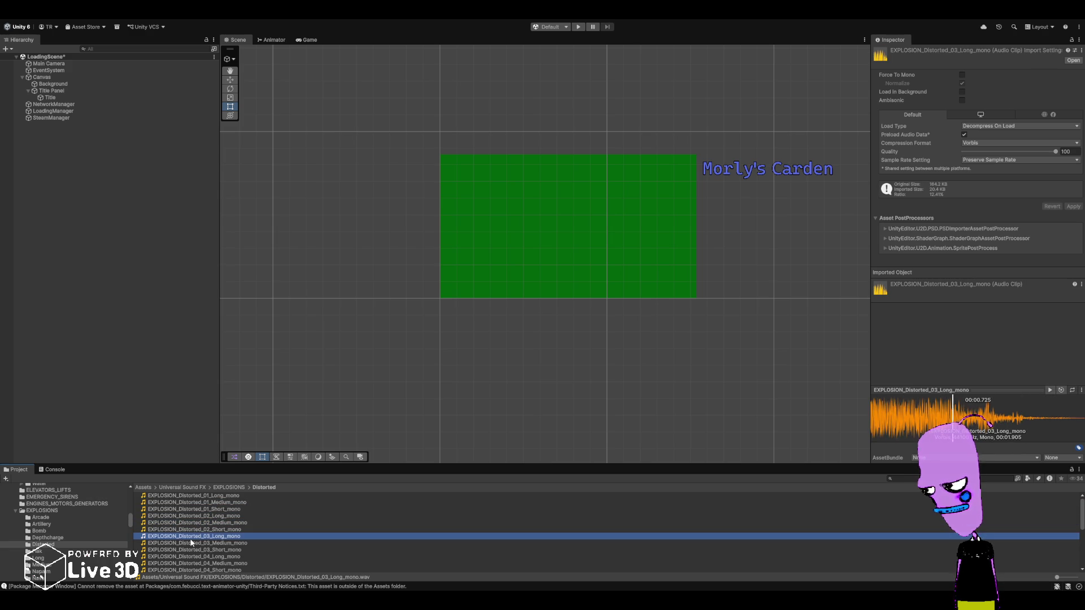
- Preview the Distorted_04 through Distorted_07 Long explosion clips
{"action": "left_click", "coordinate": [191, 556]}
{"action": "scroll", "coordinate": [191, 556], "scroll_direction": "down", "scroll_amount": 2}
{"action": "left_click", "coordinate": [188, 552]}
{"action": "scroll", "coordinate": [188, 551], "scroll_direction": "down", "scroll_amount": 2}
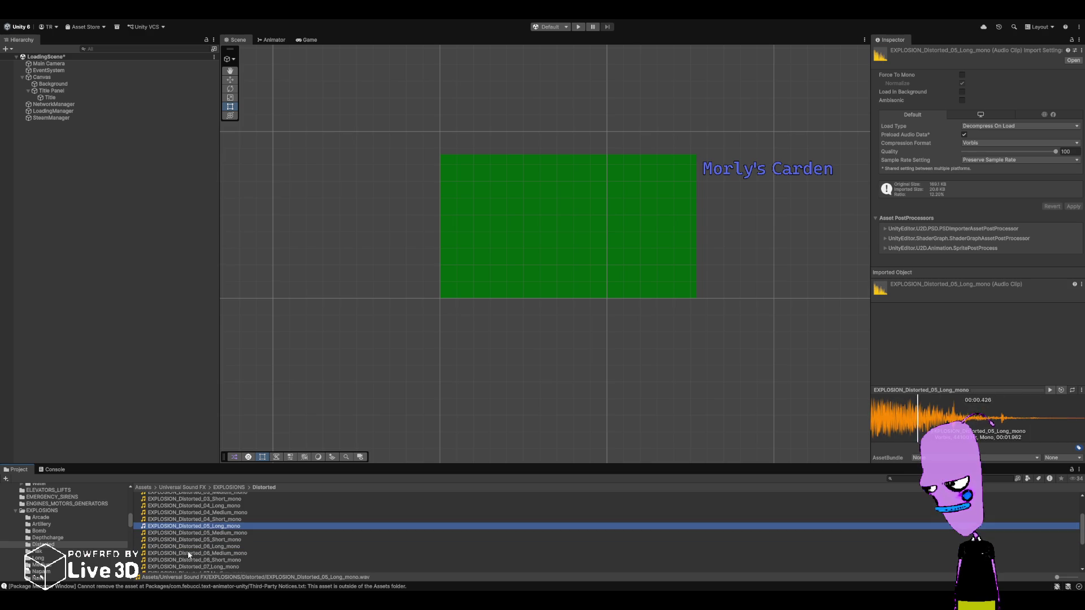
{"action": "left_click", "coordinate": [189, 547]}
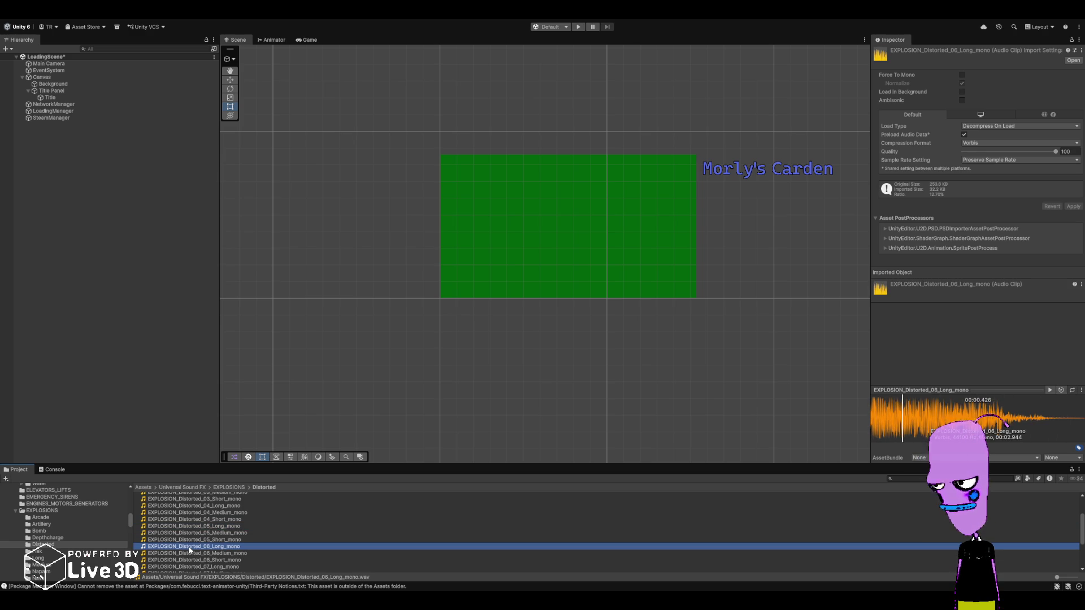
{"action": "scroll", "coordinate": [190, 551], "scroll_direction": "down", "scroll_amount": 2}
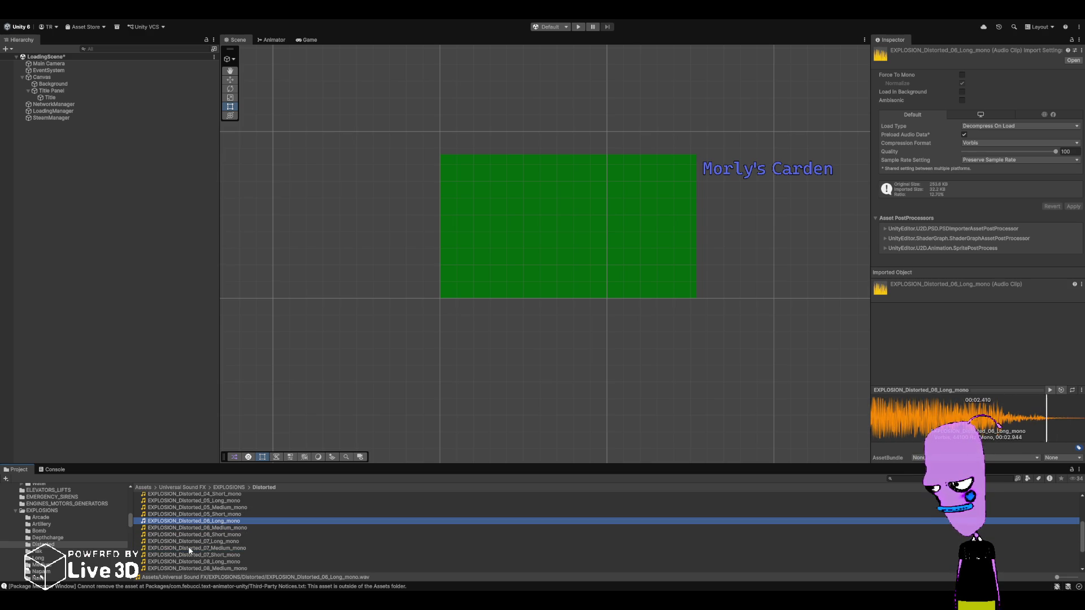
{"action": "left_click", "coordinate": [189, 542]}
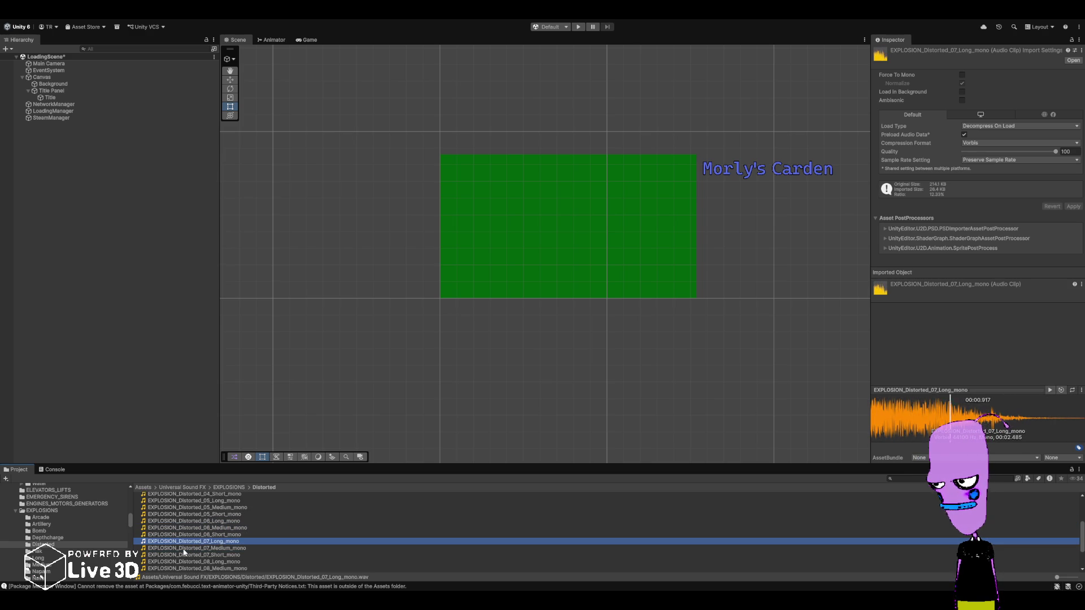
- Preview Distorted_08 to 10 Long, then play EXPLOSION_Flak_01_mono from the Flak folder
{"action": "scroll", "coordinate": [186, 551], "scroll_direction": "down", "scroll_amount": 2}
{"action": "left_click", "coordinate": [193, 537]}
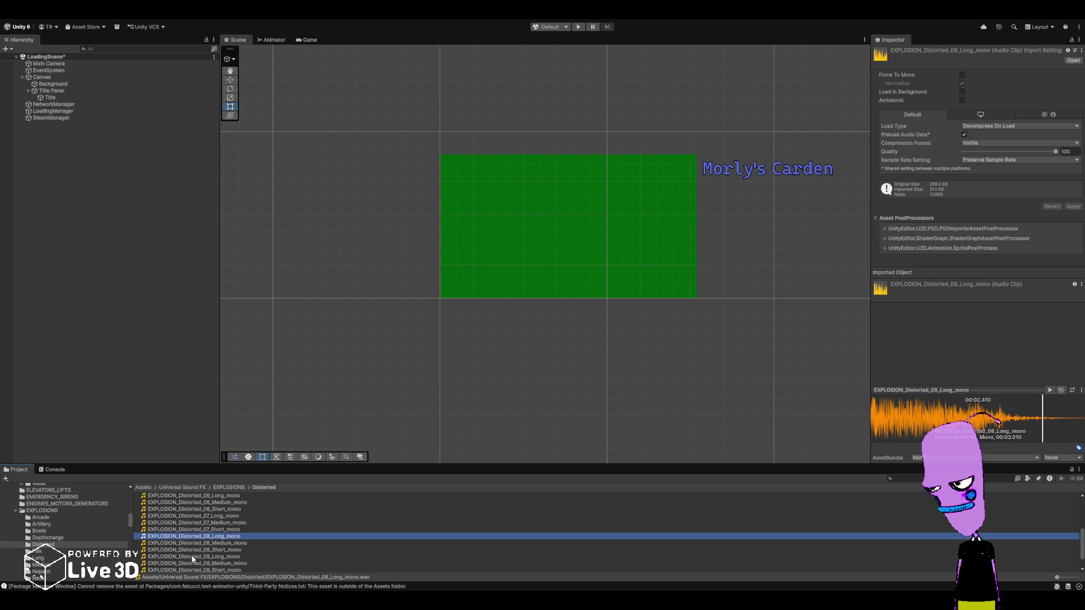
{"action": "left_click", "coordinate": [193, 557]}
{"action": "scroll", "coordinate": [191, 559], "scroll_direction": "down", "scroll_amount": 2}
{"action": "left_click", "coordinate": [192, 558]}
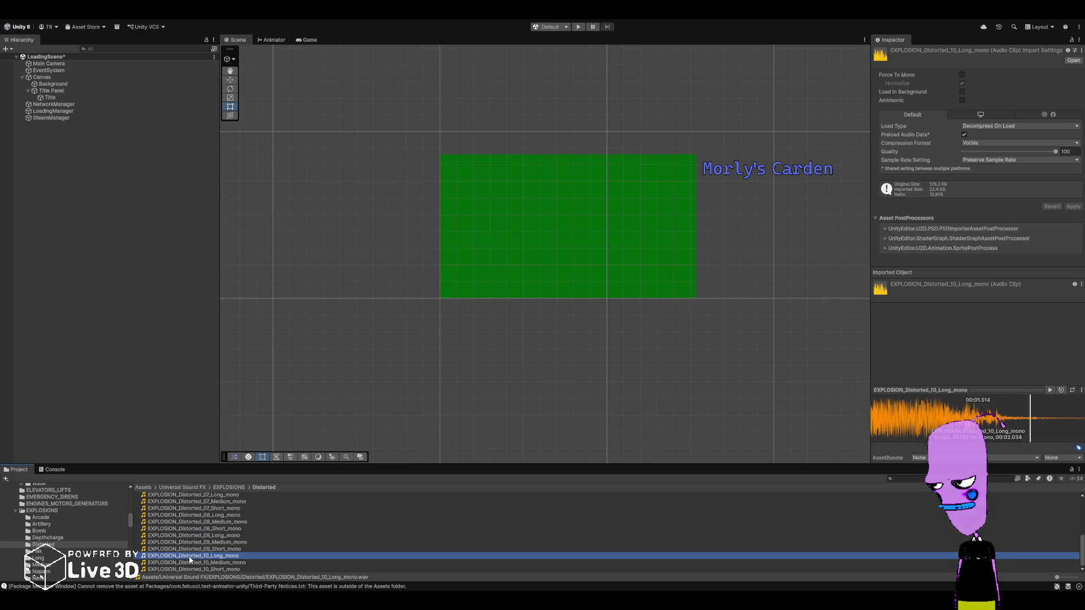
{"action": "left_click", "coordinate": [55, 552]}
{"action": "left_click", "coordinate": [195, 496]}
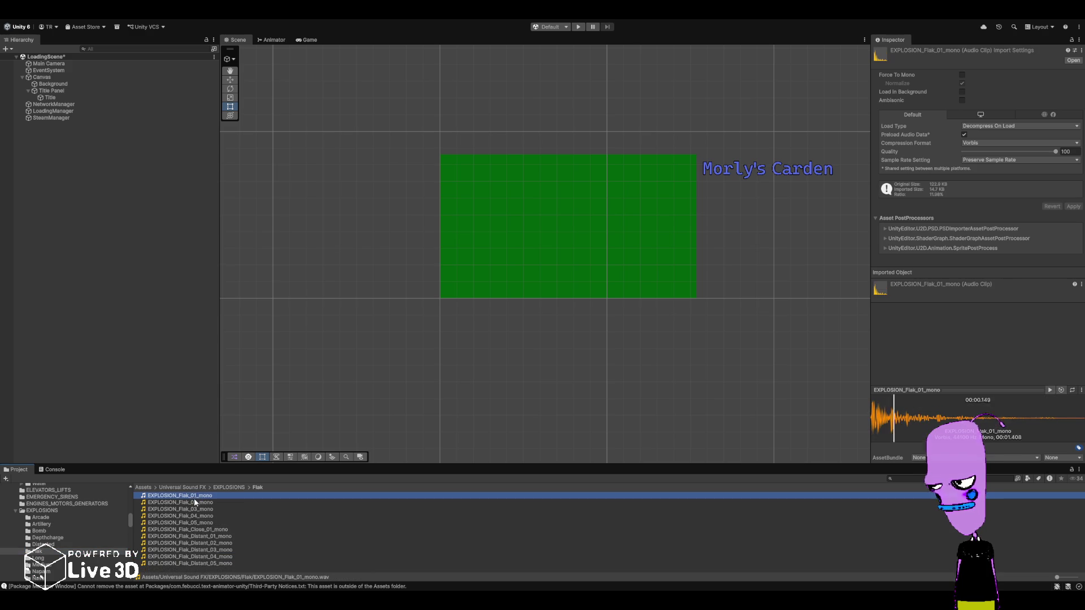
- Audition the Flak_02, Flak_03 and Flak_Distant_01, 03, 04 and 05 explosion clips
{"action": "left_click", "coordinate": [194, 503]}
{"action": "left_click", "coordinate": [193, 509]}
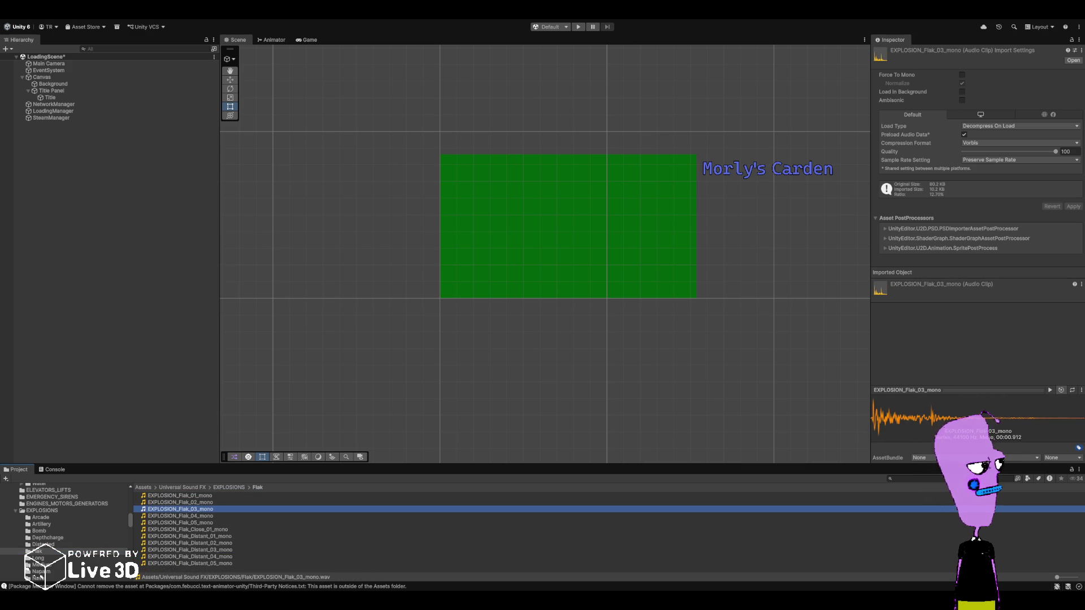
{"action": "left_click", "coordinate": [195, 536]}
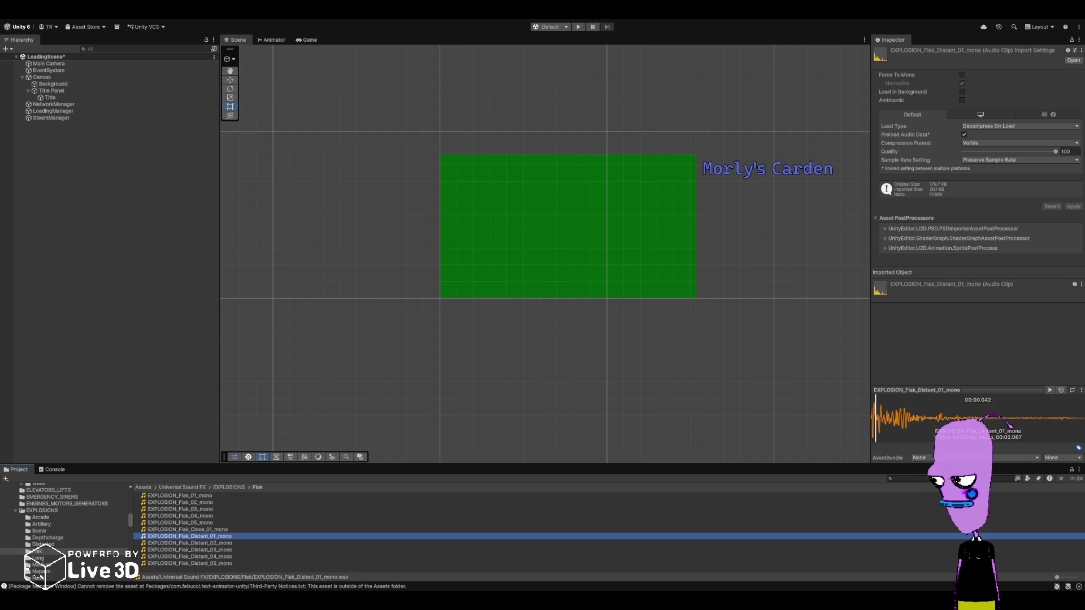
{"action": "left_click", "coordinate": [210, 550]}
{"action": "left_click", "coordinate": [199, 557]}
{"action": "left_click", "coordinate": [202, 562]}
- Browse the Long, Medium, Nuclear and Underwater explosion folders, ending in FABRIC_CLOTHING
{"action": "left_click", "coordinate": [37, 558]}
{"action": "scroll", "coordinate": [189, 547], "scroll_direction": "down", "scroll_amount": 5}
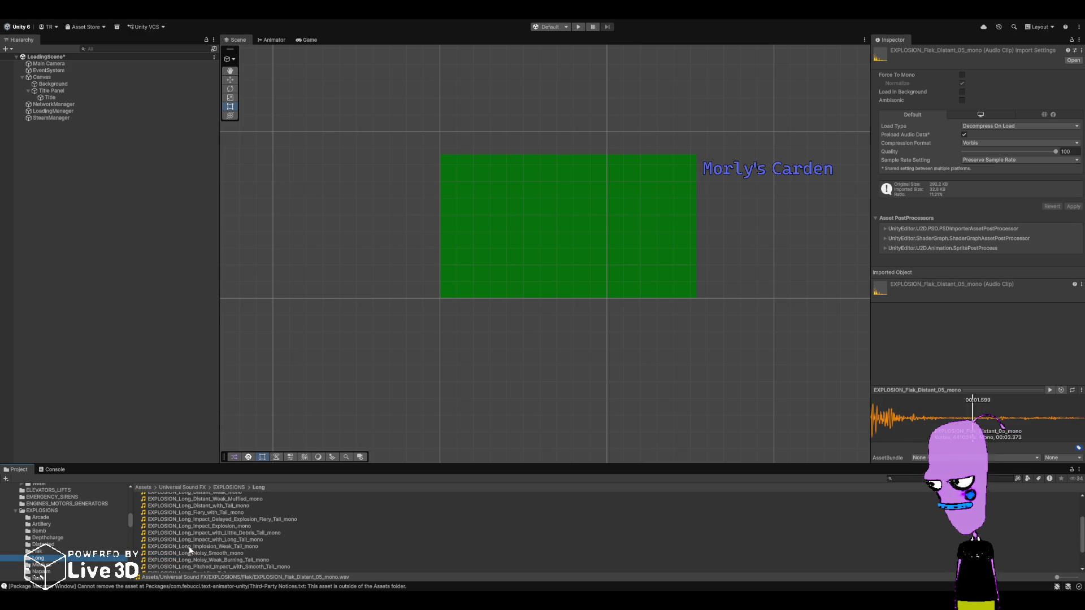
{"action": "left_click", "coordinate": [38, 565]}
{"action": "scroll", "coordinate": [35, 568], "scroll_direction": "down", "scroll_amount": 4}
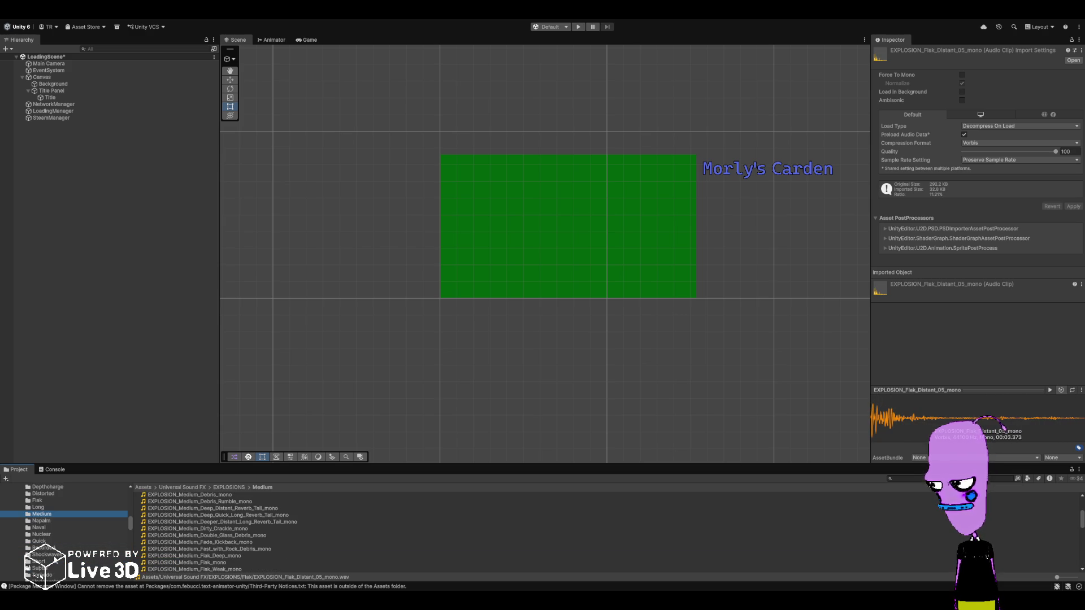
{"action": "scroll", "coordinate": [51, 522], "scroll_direction": "down", "scroll_amount": 3}
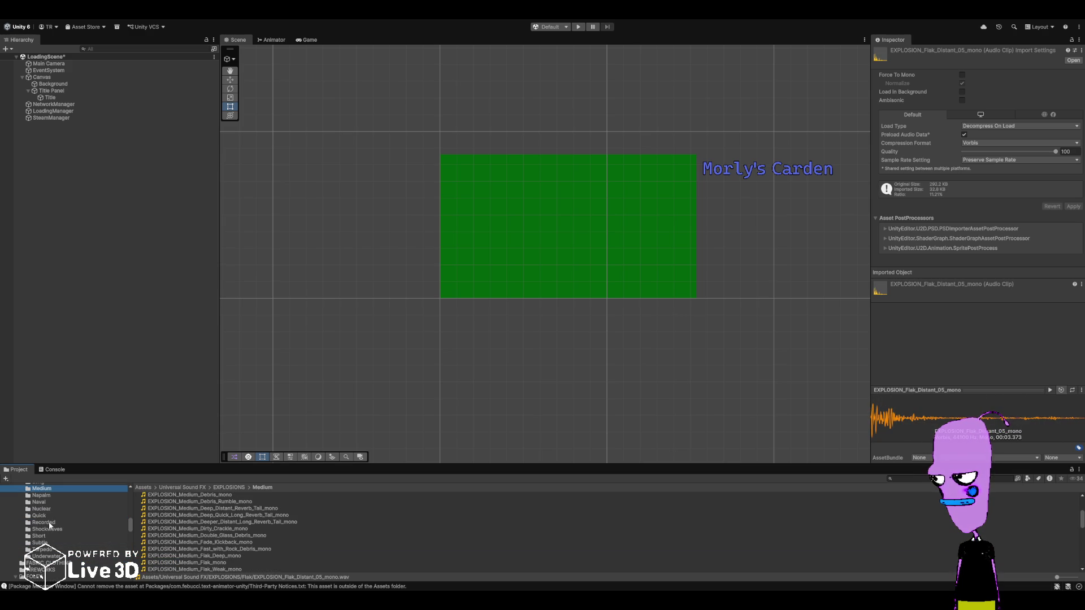
{"action": "left_click", "coordinate": [43, 509]}
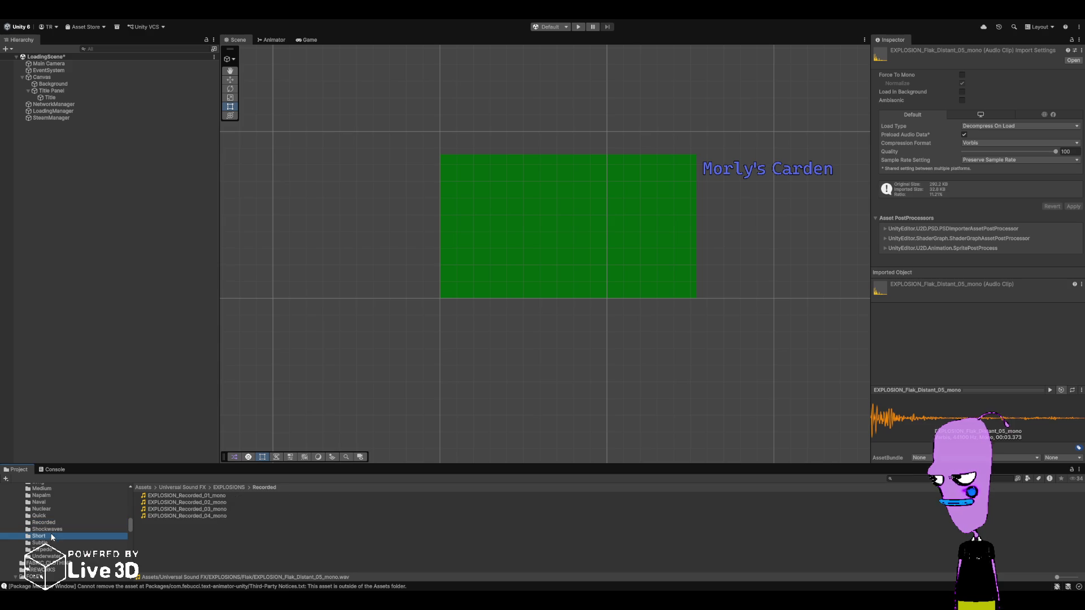
{"action": "left_click", "coordinate": [50, 556]}
{"action": "left_click", "coordinate": [45, 563]}
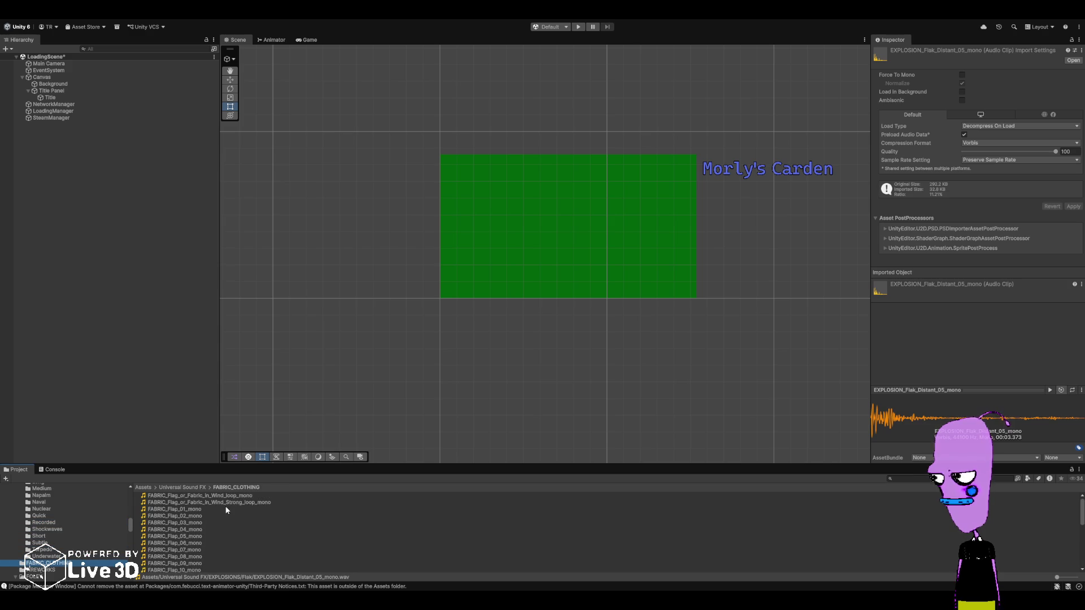
- Audition the FABRIC_CLOTHING flag in strong wind loop, ZIPPER_Loop_01 and ZIPPER_Short_3 clips
{"action": "left_click", "coordinate": [212, 515]}
{"action": "left_click", "coordinate": [219, 502]}
{"action": "scroll", "coordinate": [212, 545], "scroll_direction": "down", "scroll_amount": 10}
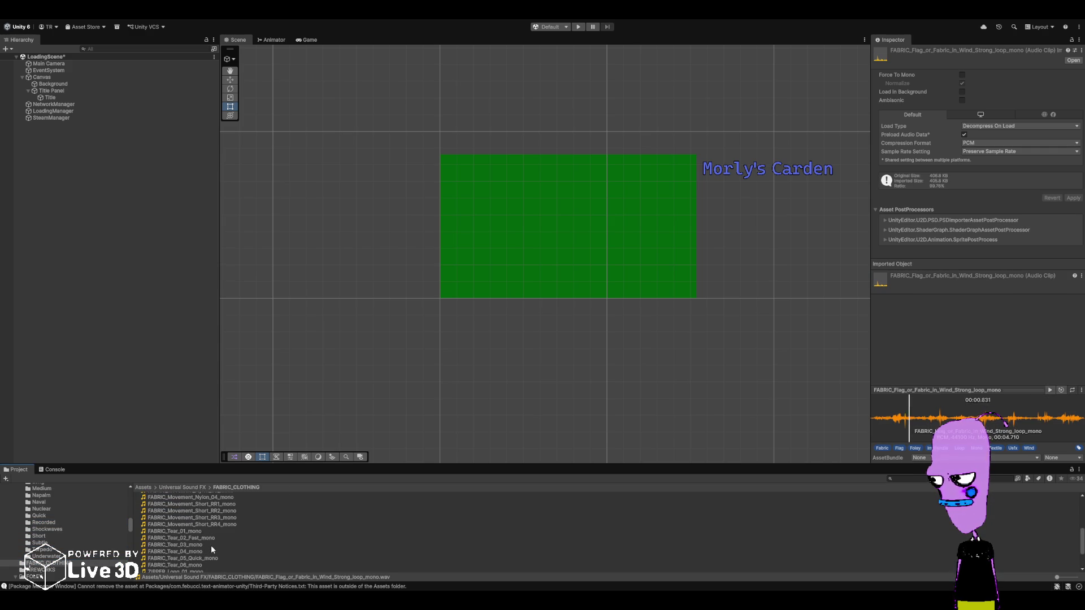
{"action": "scroll", "coordinate": [69, 541], "scroll_direction": "down", "scroll_amount": 2}
{"action": "left_click", "coordinate": [179, 548]}
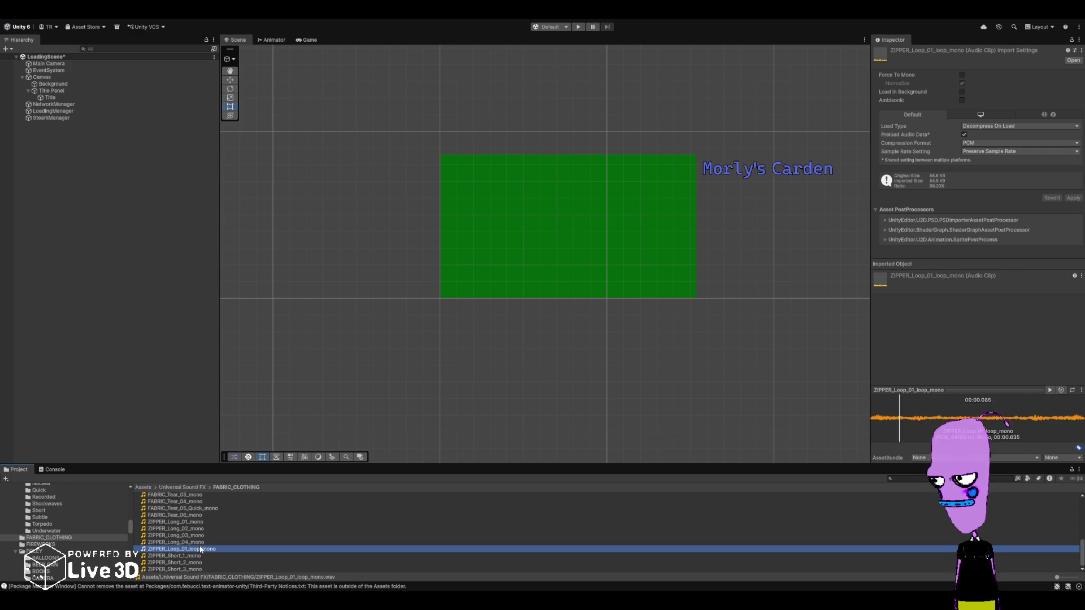
{"action": "left_click", "coordinate": [181, 569]}
- In the FIREWORKS folder, preview Airbomb_01, Airbomb_03, Rocket_08_Explode_Mixed_Alt and Rocket_Explode_RR5
{"action": "left_click", "coordinate": [35, 545]}
{"action": "scroll", "coordinate": [199, 500], "scroll_direction": "up", "scroll_amount": 5}
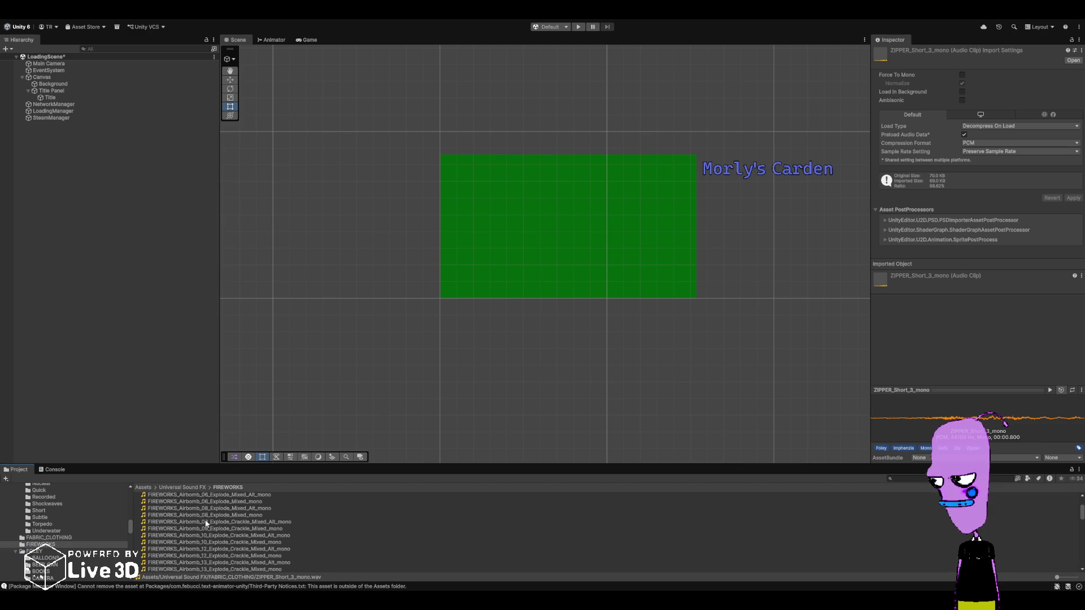
{"action": "left_click", "coordinate": [212, 502]}
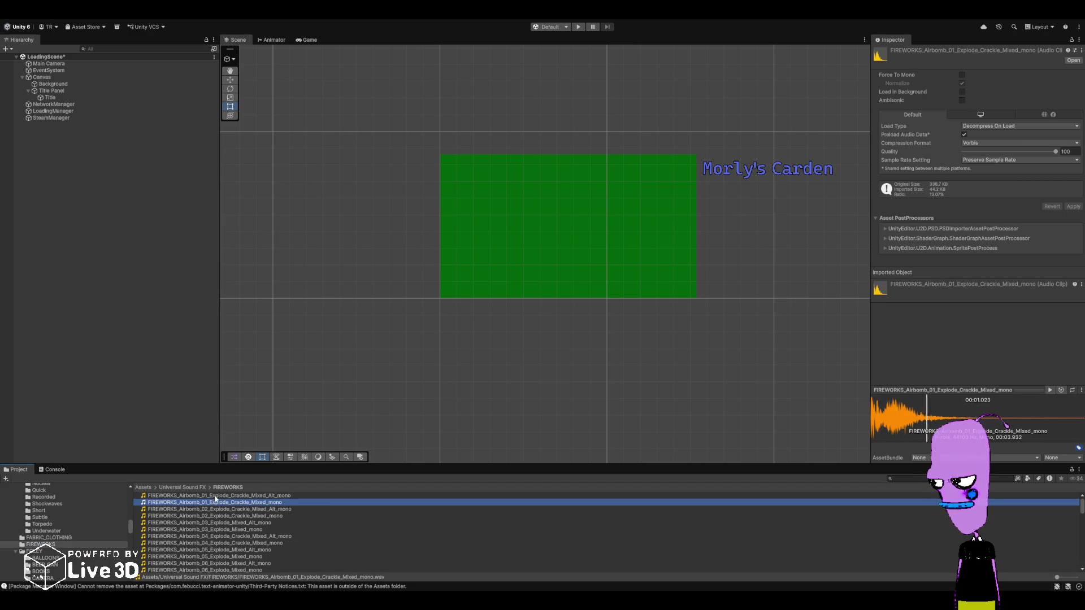
{"action": "left_click", "coordinate": [209, 530]}
{"action": "scroll", "coordinate": [216, 547], "scroll_direction": "down", "scroll_amount": 10}
{"action": "left_click", "coordinate": [216, 547]}
{"action": "scroll", "coordinate": [214, 550], "scroll_direction": "down", "scroll_amount": 3}
{"action": "left_click", "coordinate": [213, 551]}
{"action": "scroll", "coordinate": [214, 551], "scroll_direction": "down", "scroll_amount": 5}
{"action": "left_click", "coordinate": [214, 550]}
- Preview Rocket_Launch_Long RR5, RR4, RR3 and Segment_Rockets_Explode 01 through 03
{"action": "scroll", "coordinate": [214, 551], "scroll_direction": "down", "scroll_amount": 2}
{"action": "left_click", "coordinate": [215, 549]}
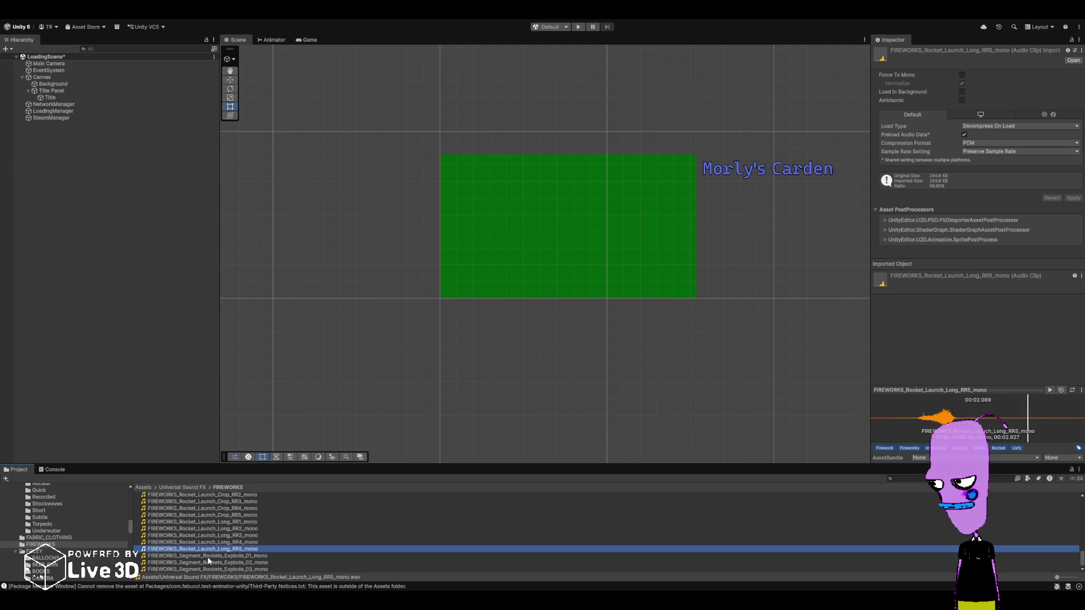
{"action": "left_click", "coordinate": [215, 542]}
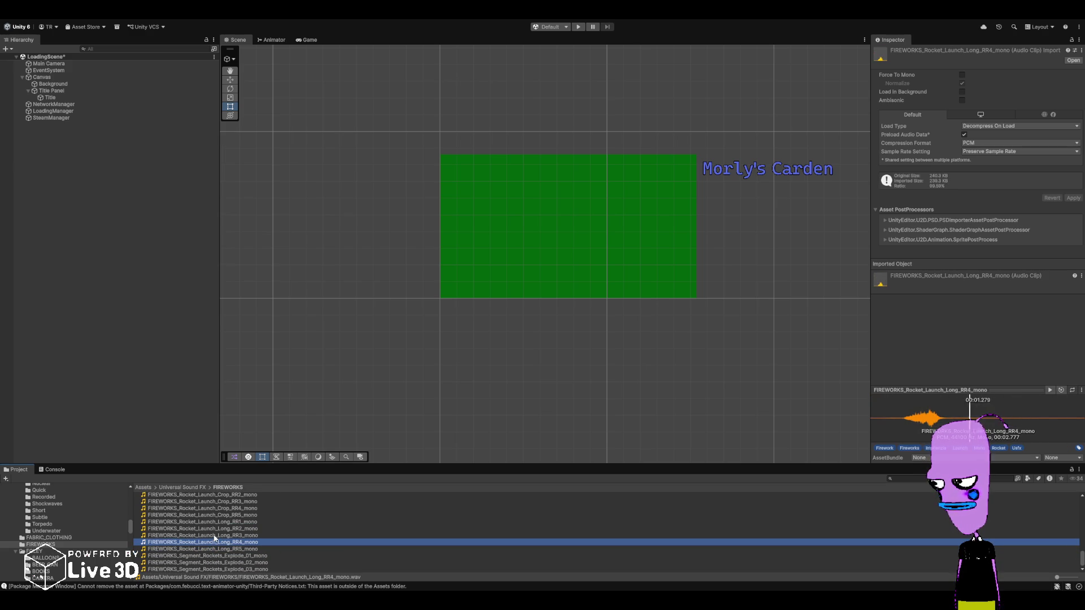
{"action": "left_click", "coordinate": [214, 536]}
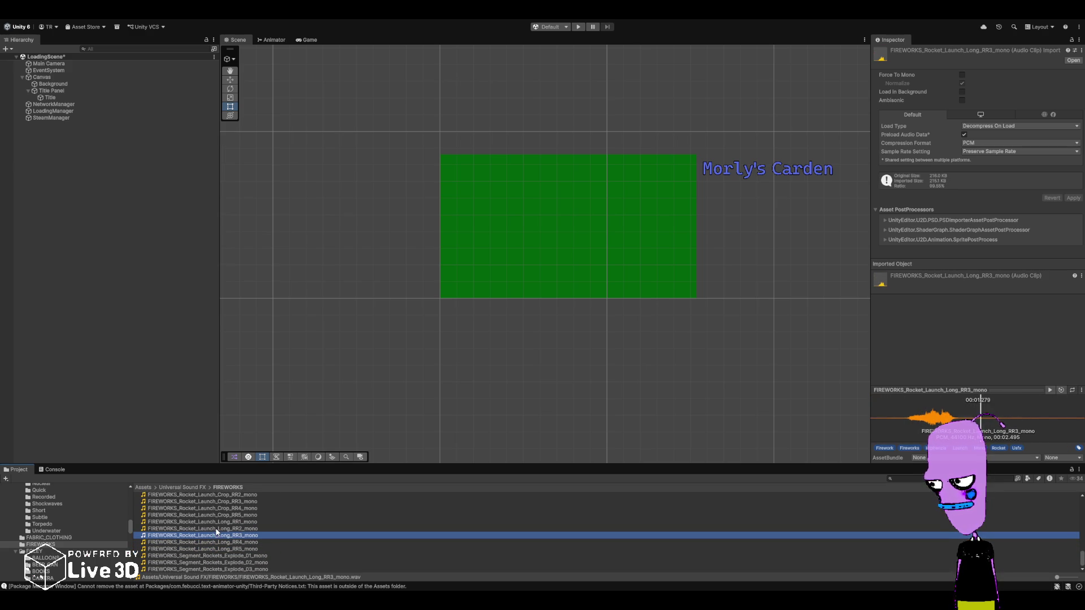
{"action": "key", "text": "Down"}
{"action": "key", "text": "Down"}
{"action": "key", "text": "Down"}
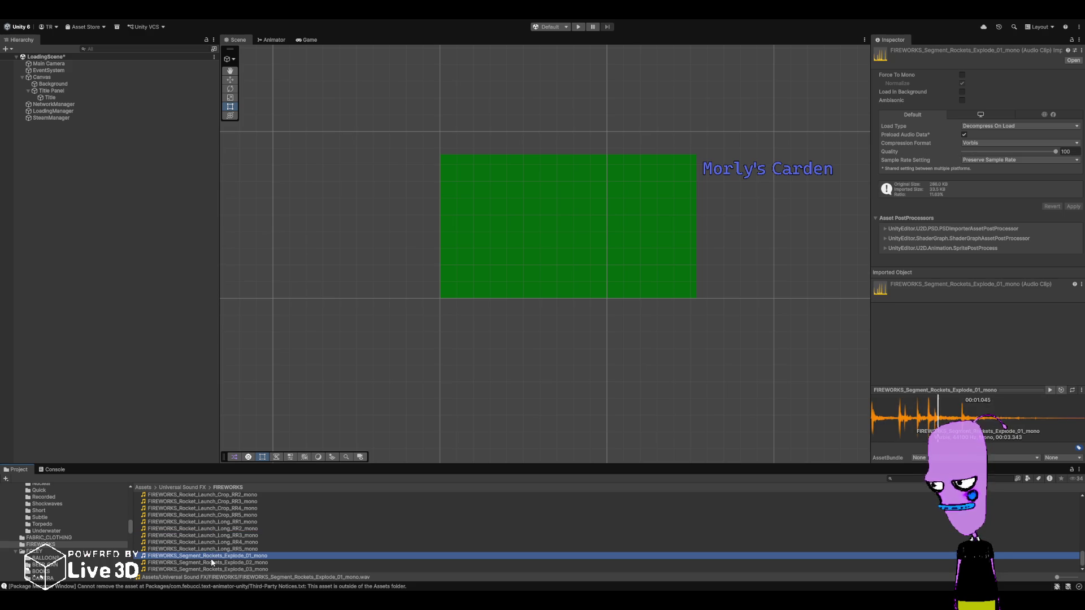
{"action": "left_click", "coordinate": [215, 563]}
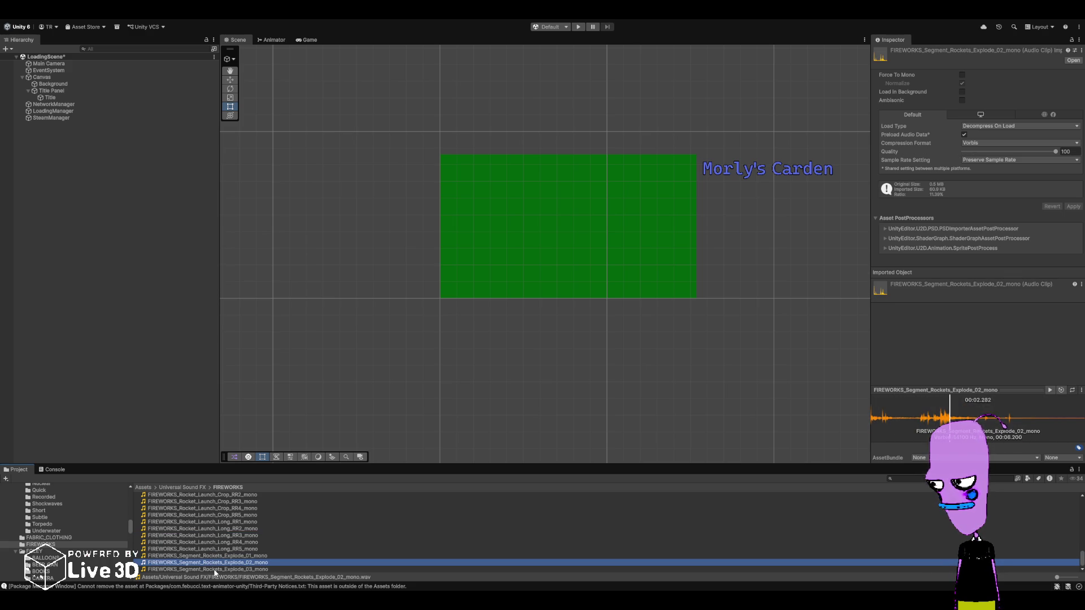
{"action": "left_click", "coordinate": [215, 569]}
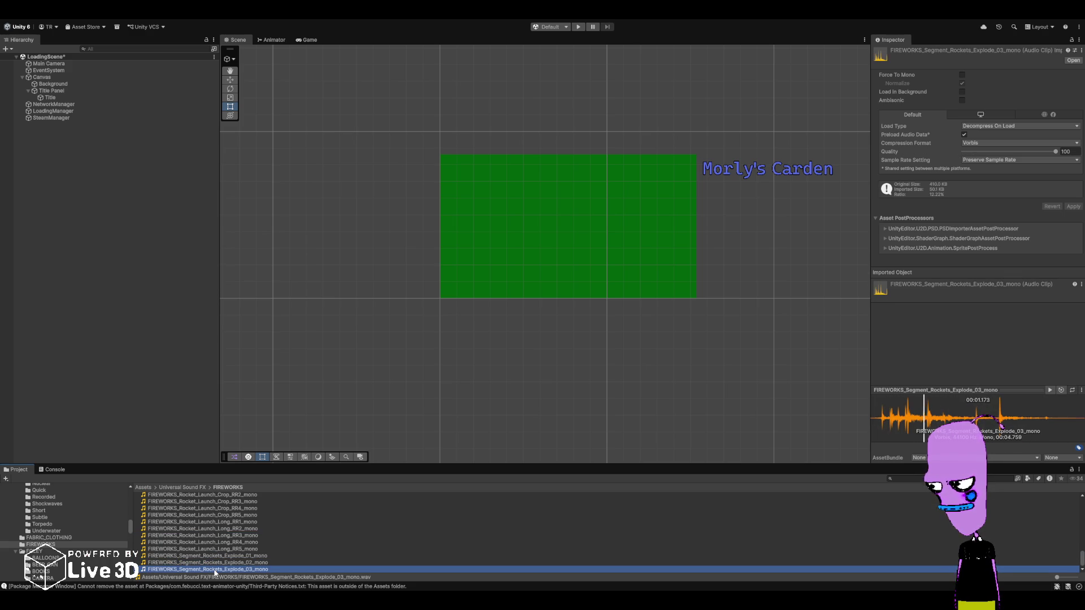
- Replay Rocket_Launch_Long RR4 and RR5, then preview RR2, RR2_mono, RR1_mono and Crop_RR5_mono
{"action": "scroll", "coordinate": [213, 539], "scroll_direction": "up", "scroll_amount": 2}
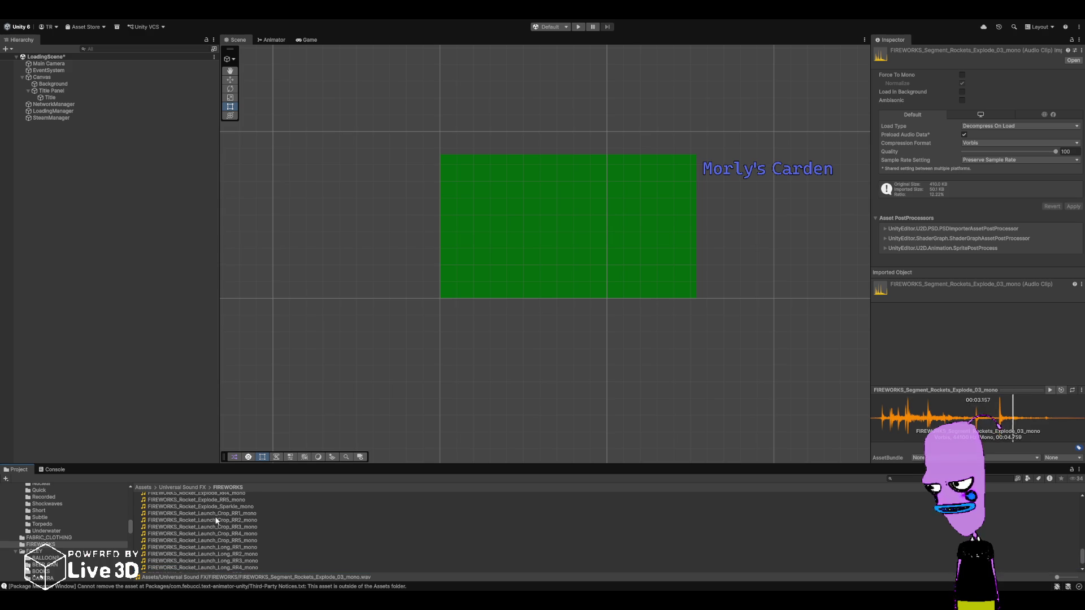
{"action": "scroll", "coordinate": [215, 531], "scroll_direction": "down", "scroll_amount": 2}
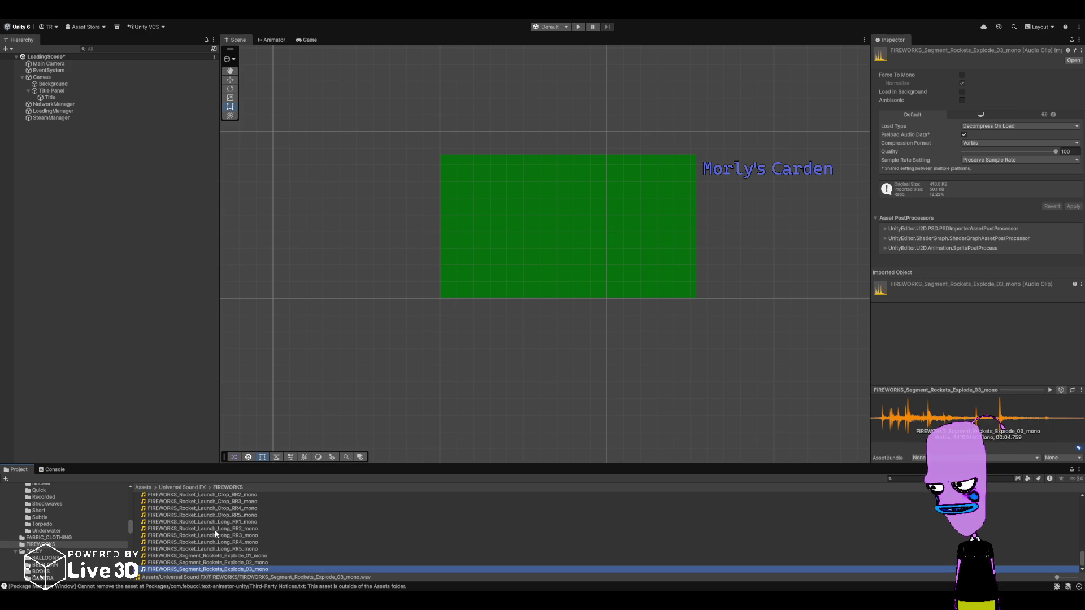
{"action": "left_click", "coordinate": [208, 542]}
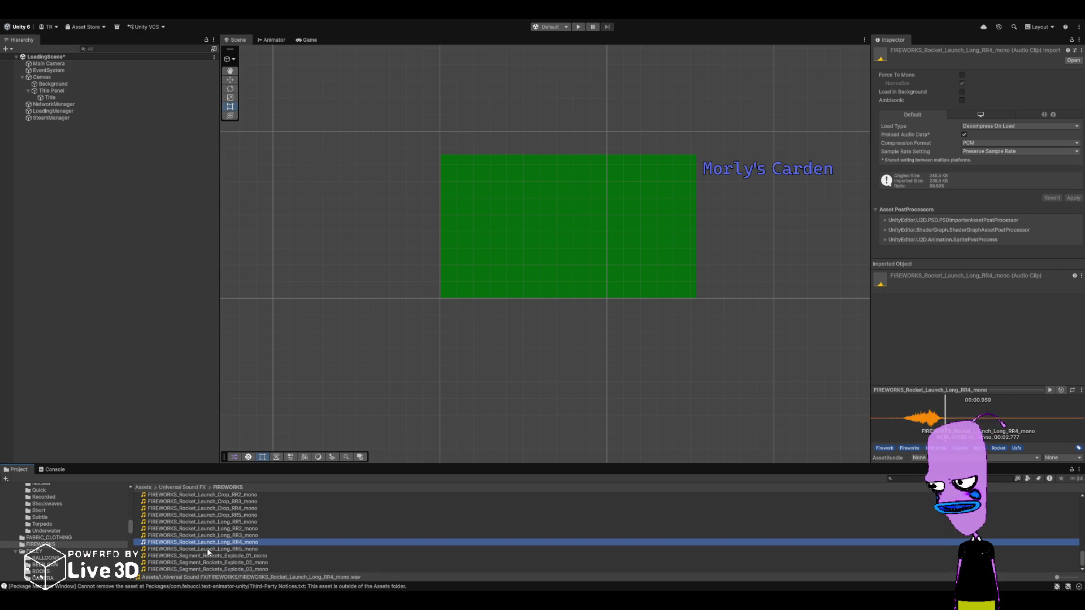
{"action": "left_click", "coordinate": [207, 550]}
{"action": "left_click", "coordinate": [209, 536]}
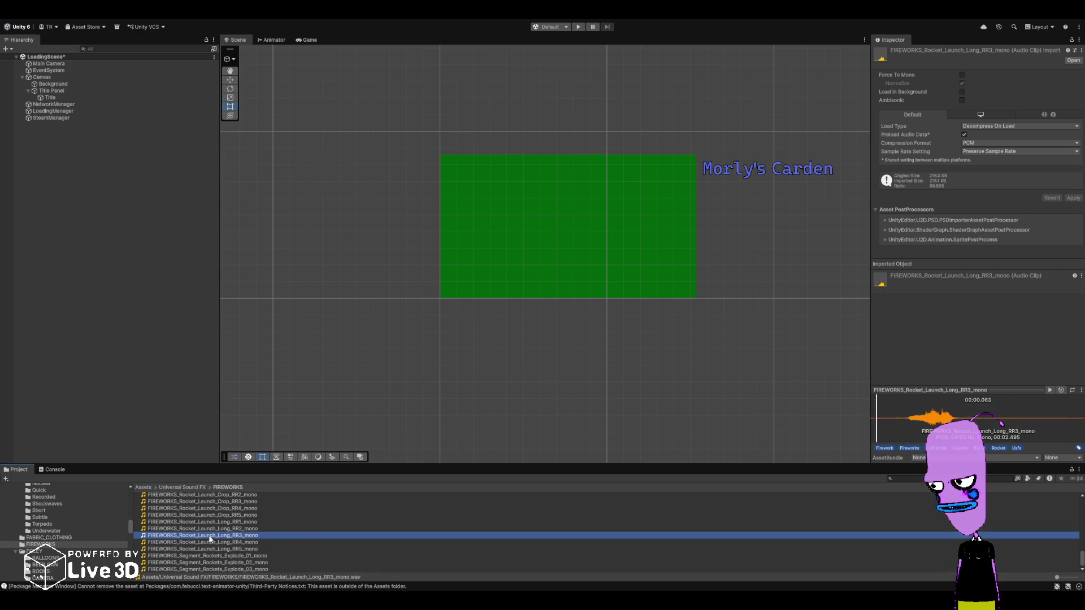
{"action": "left_click", "coordinate": [209, 529]}
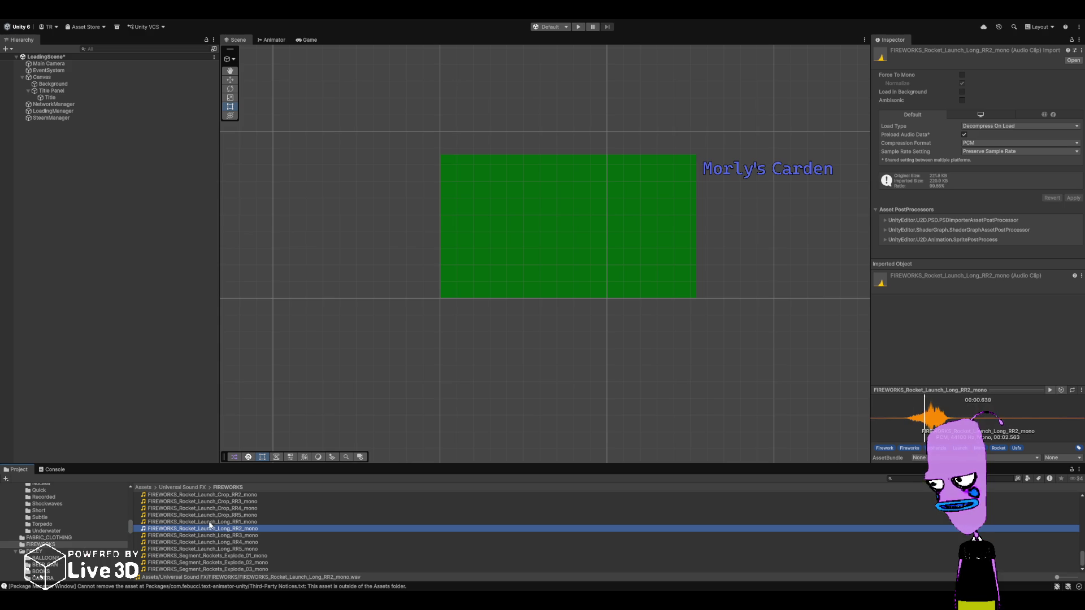
{"action": "left_click", "coordinate": [210, 521]}
{"action": "left_click", "coordinate": [210, 516]}
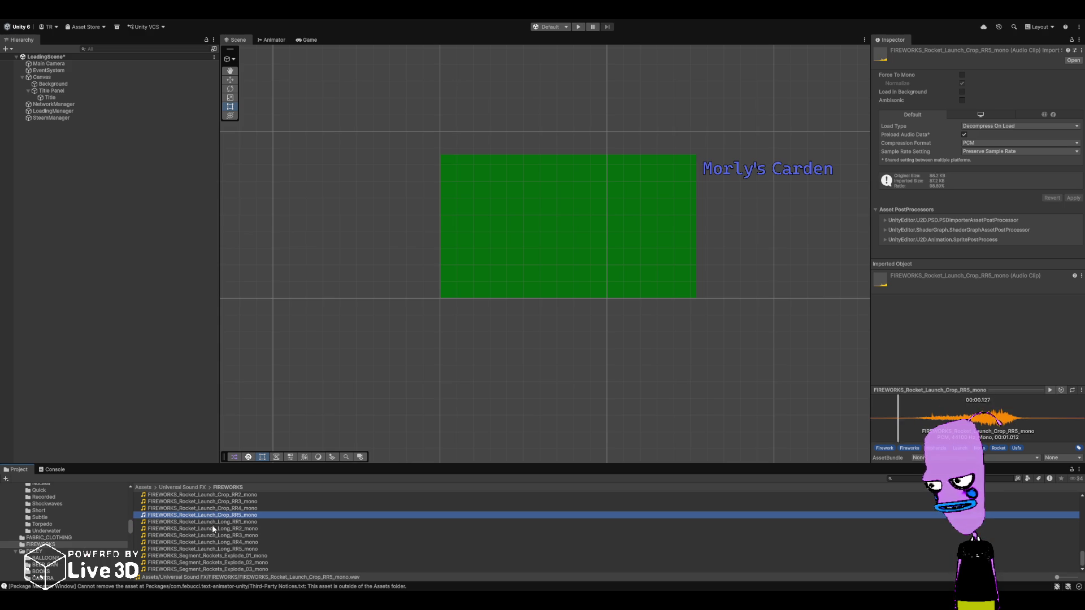
- Preview the Rocket_Launch_Crop RR4, RR3, RR2 and RR1 mono clips
{"action": "scroll", "coordinate": [211, 534], "scroll_direction": "up", "scroll_amount": 3}
{"action": "left_click", "coordinate": [208, 533]}
{"action": "left_click", "coordinate": [211, 526]}
{"action": "left_click", "coordinate": [210, 520]}
{"action": "left_click", "coordinate": [211, 513]}
- Preview Rocket_Explode Sparkle, RR5, Large_RR5, Distant and Rocket_Big_01_Explode_Mixed mono clips
{"action": "scroll", "coordinate": [210, 525], "scroll_direction": "up", "scroll_amount": 3}
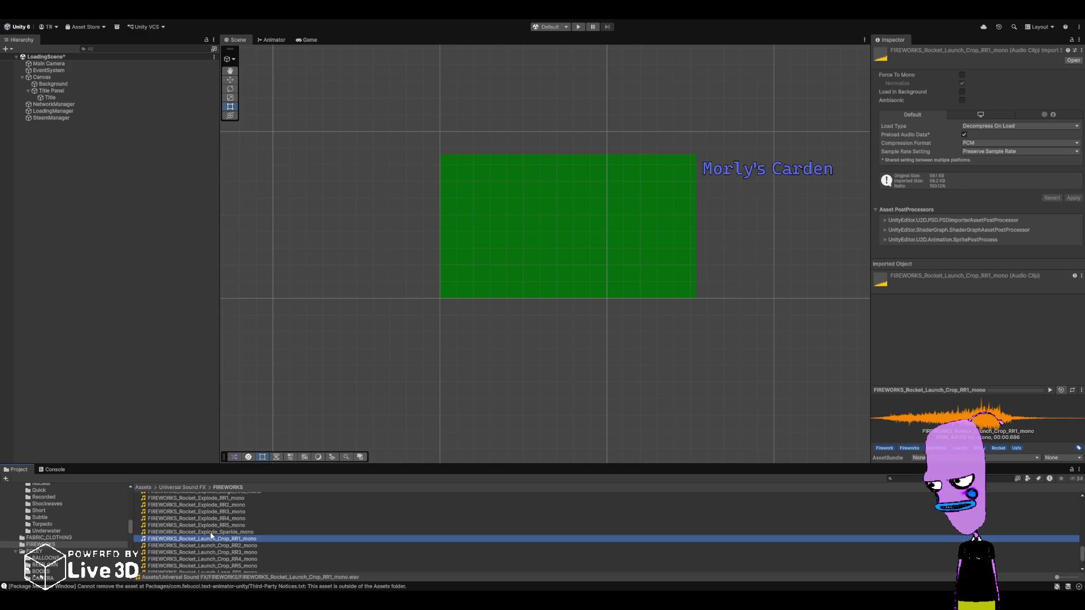
{"action": "left_click", "coordinate": [211, 532]}
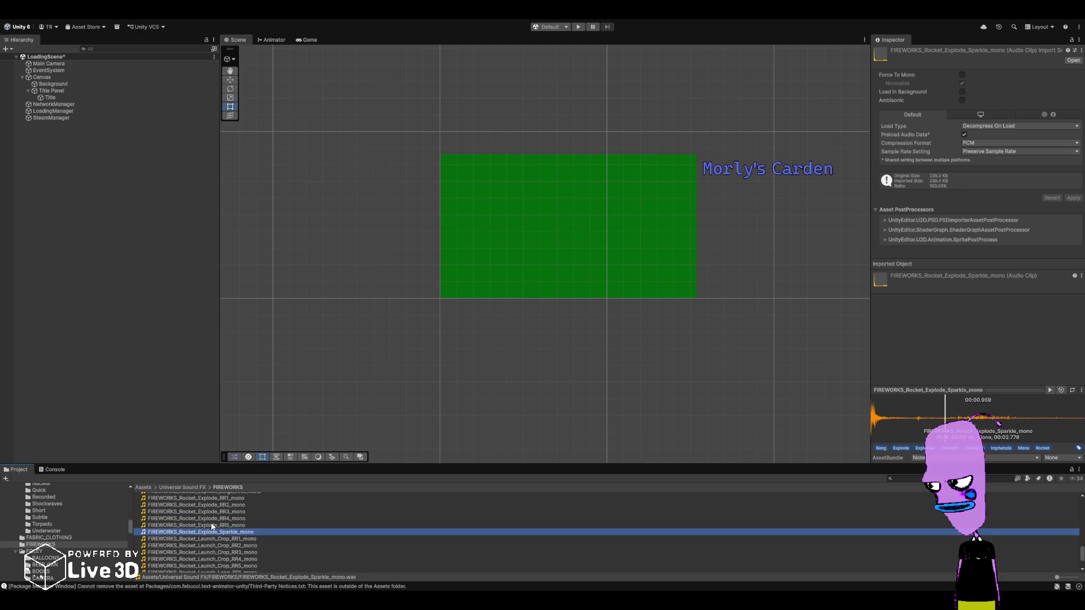
{"action": "left_click", "coordinate": [212, 525]}
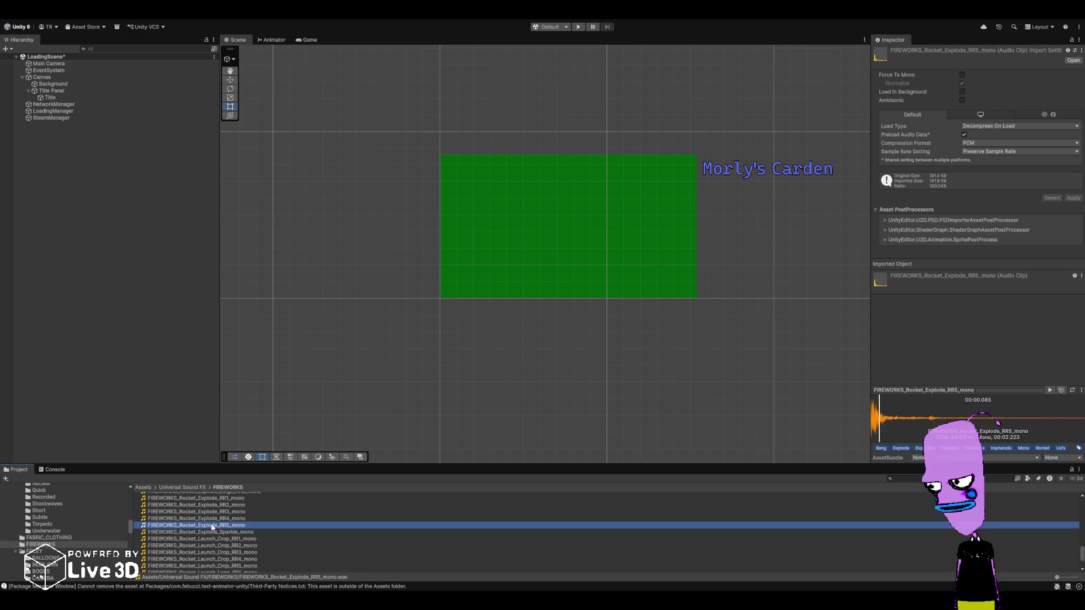
{"action": "scroll", "coordinate": [211, 534], "scroll_direction": "up", "scroll_amount": 3}
{"action": "left_click", "coordinate": [208, 517]}
{"action": "scroll", "coordinate": [208, 526], "scroll_direction": "up", "scroll_amount": 5}
{"action": "left_click", "coordinate": [208, 534]}
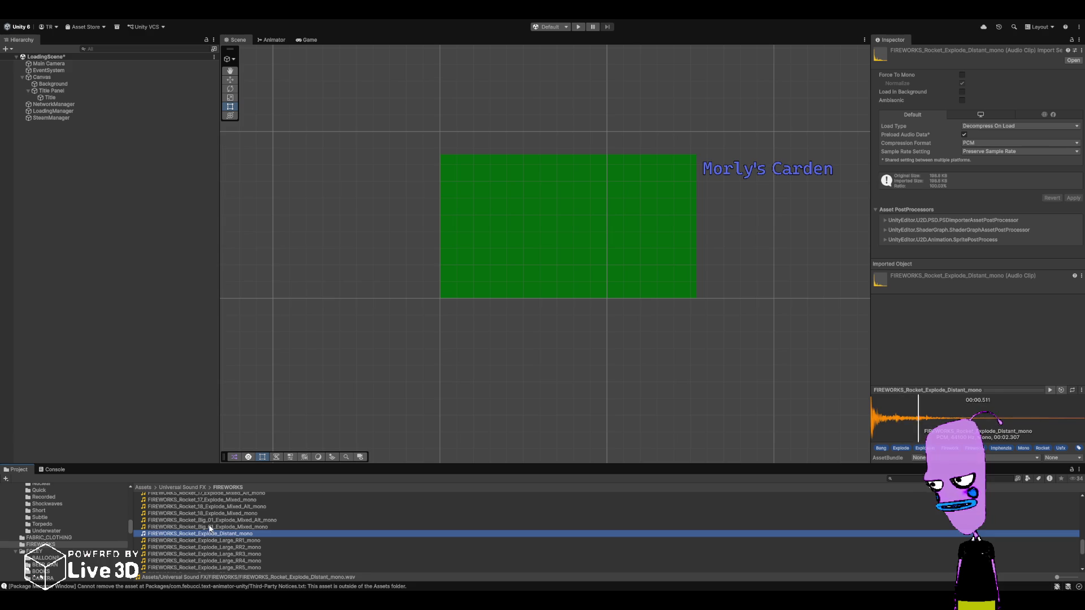
{"action": "left_click", "coordinate": [212, 528]}
- Preview Rocket_07_Explode_Crackle_Mixed_Alt_mono and the Random_Fireworks_Short_Segment_01 loop
{"action": "scroll", "coordinate": [213, 531], "scroll_direction": "up", "scroll_amount": 5}
{"action": "scroll", "coordinate": [212, 532], "scroll_direction": "up", "scroll_amount": 10}
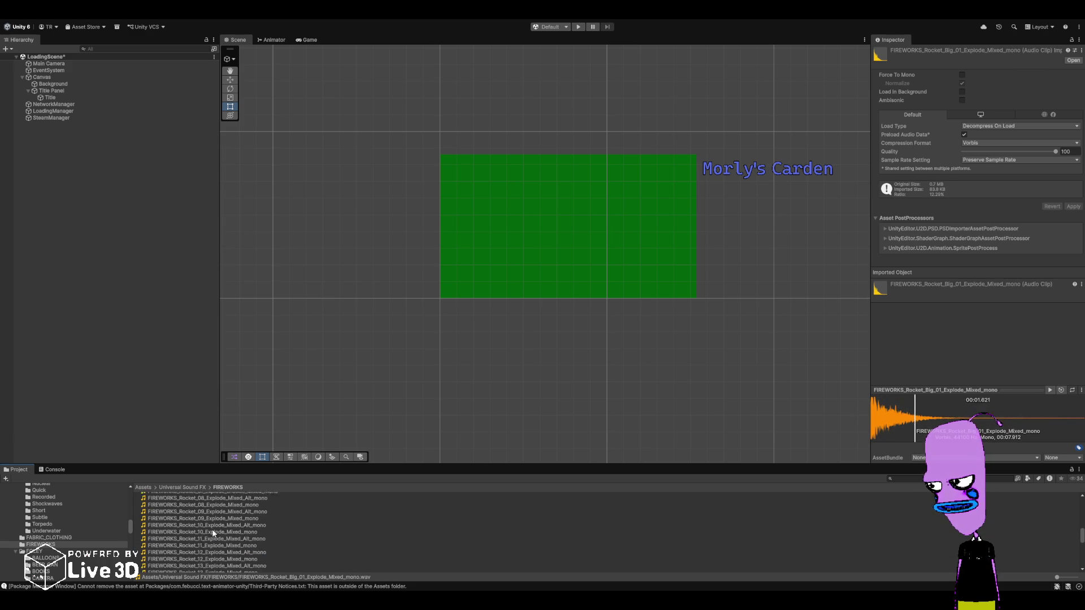
{"action": "left_click", "coordinate": [217, 561]}
{"action": "scroll", "coordinate": [214, 554], "scroll_direction": "up", "scroll_amount": 5}
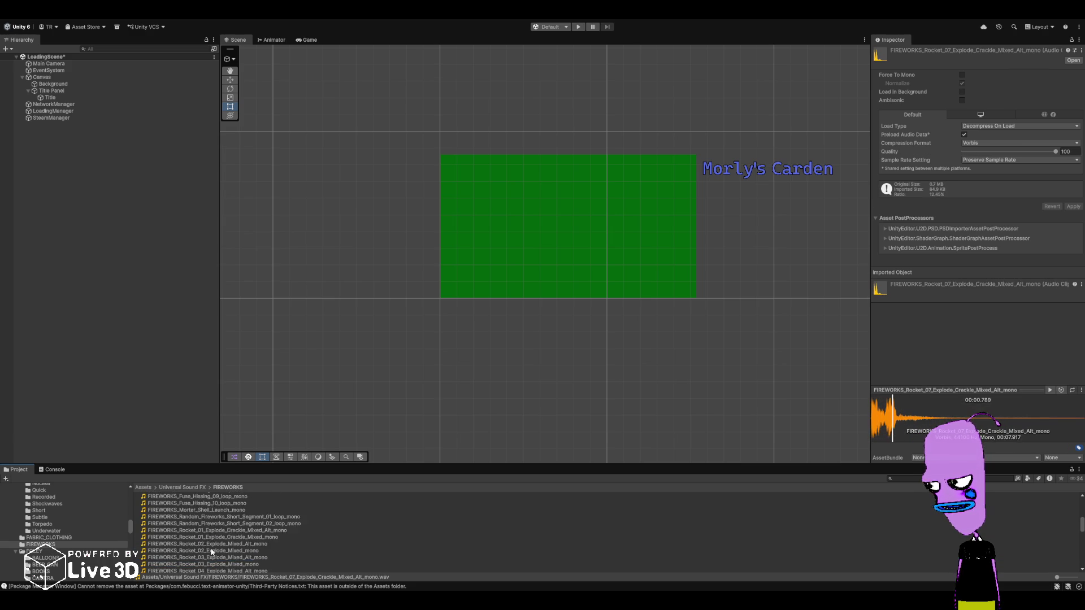
{"action": "left_click", "coordinate": [210, 543]}
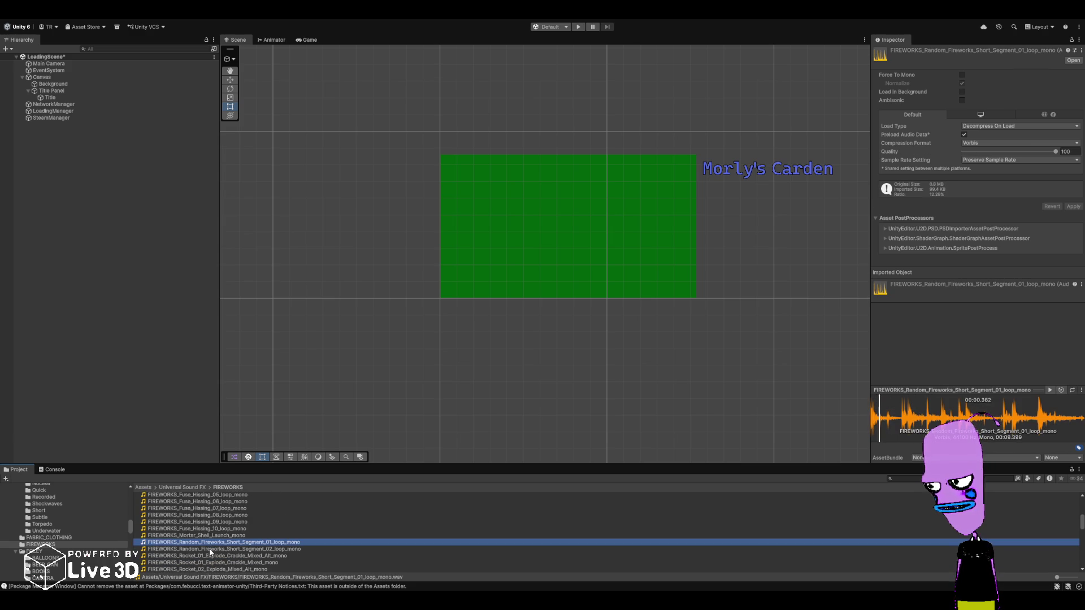
- Preview Fuse_Hissing_08, then Fuse_Hissing 01 through 05 loop clips
{"action": "left_click", "coordinate": [218, 516]}
{"action": "scroll", "coordinate": [218, 519], "scroll_direction": "up", "scroll_amount": 3}
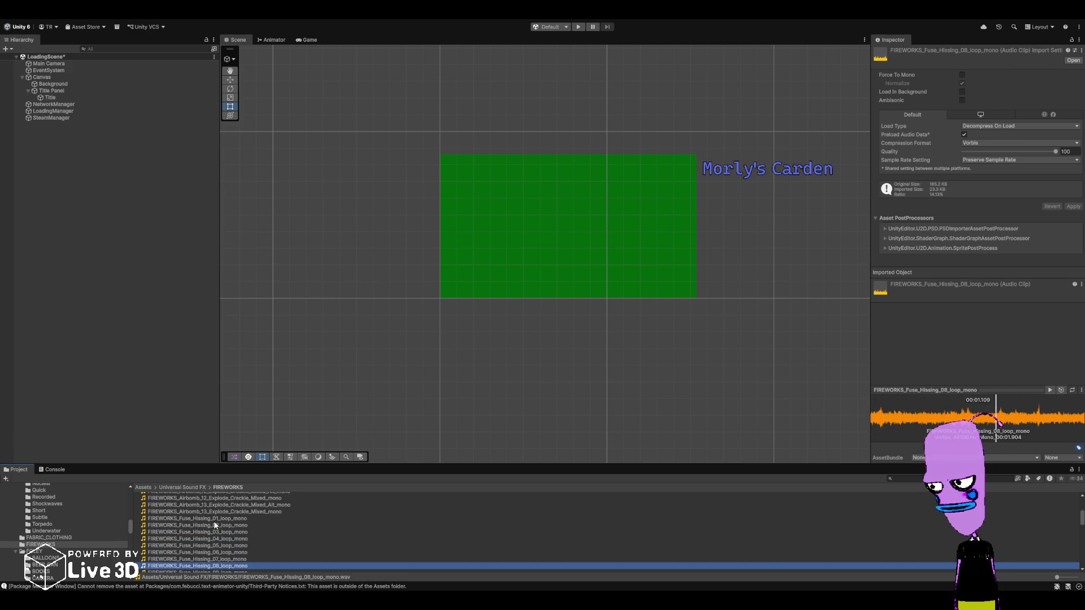
{"action": "left_click", "coordinate": [215, 519]}
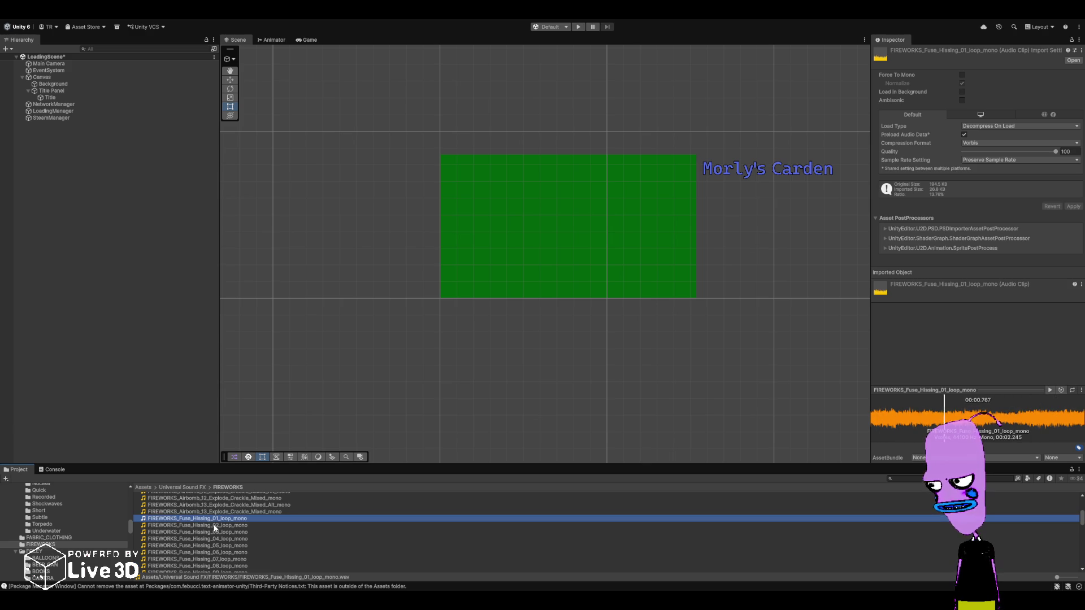
{"action": "left_click", "coordinate": [214, 526]}
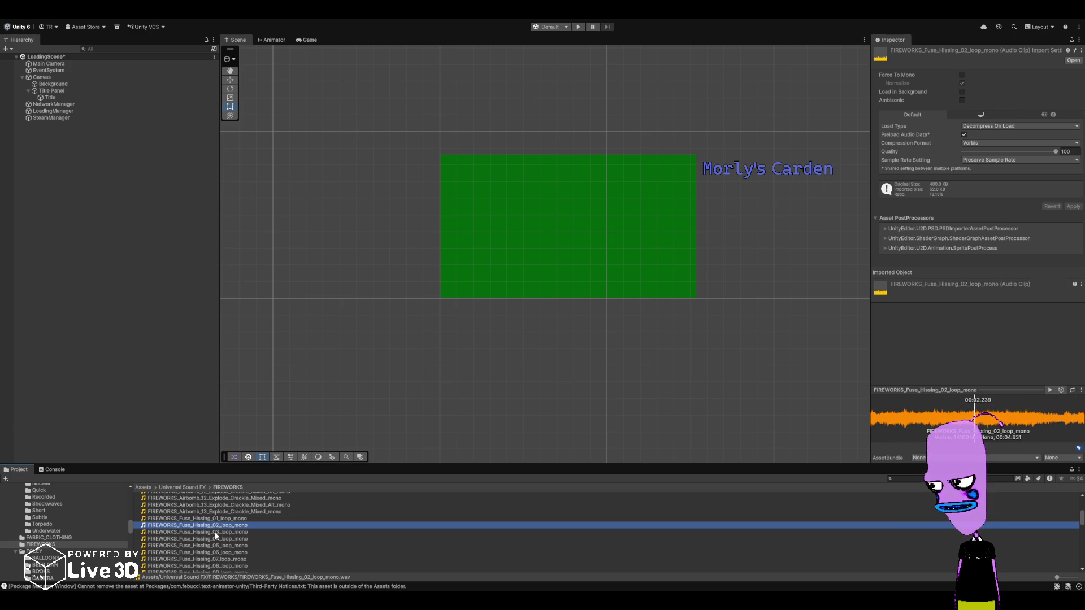
{"action": "left_click", "coordinate": [214, 533]}
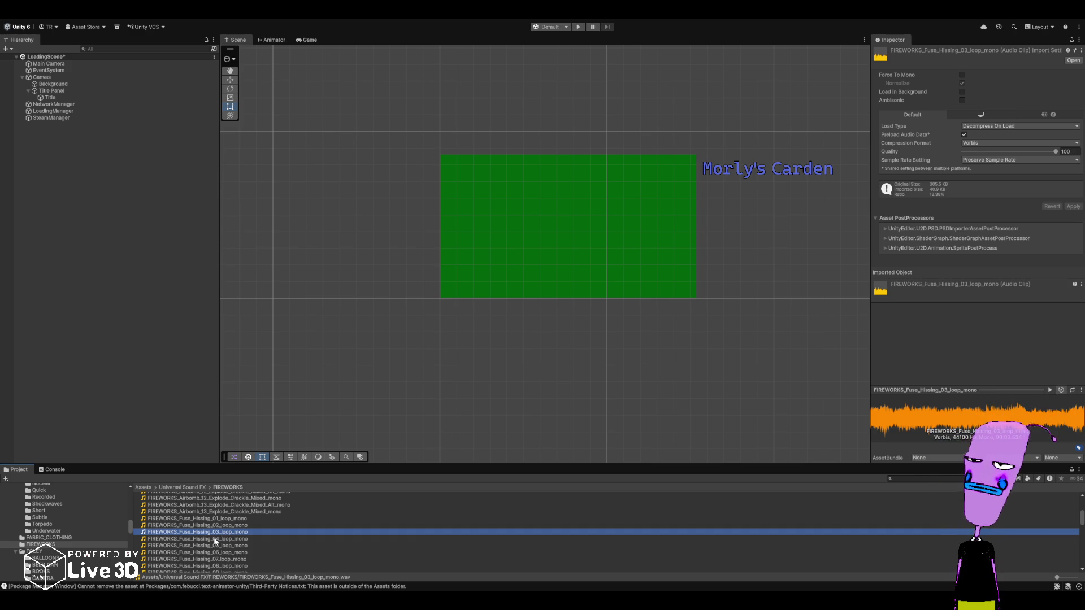
{"action": "left_click", "coordinate": [212, 539]}
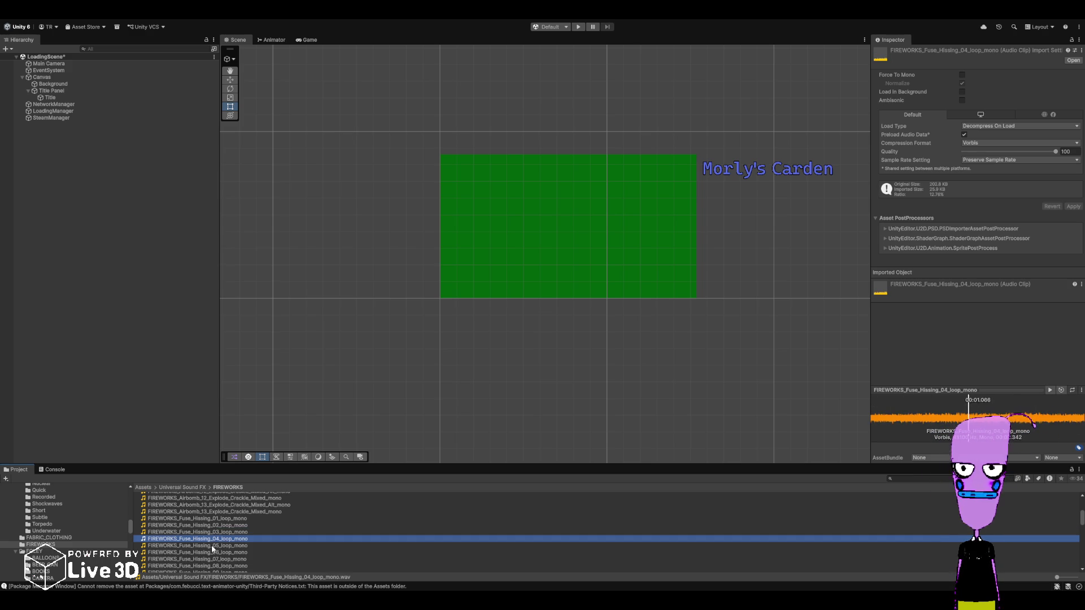
{"action": "left_click", "coordinate": [212, 545]}
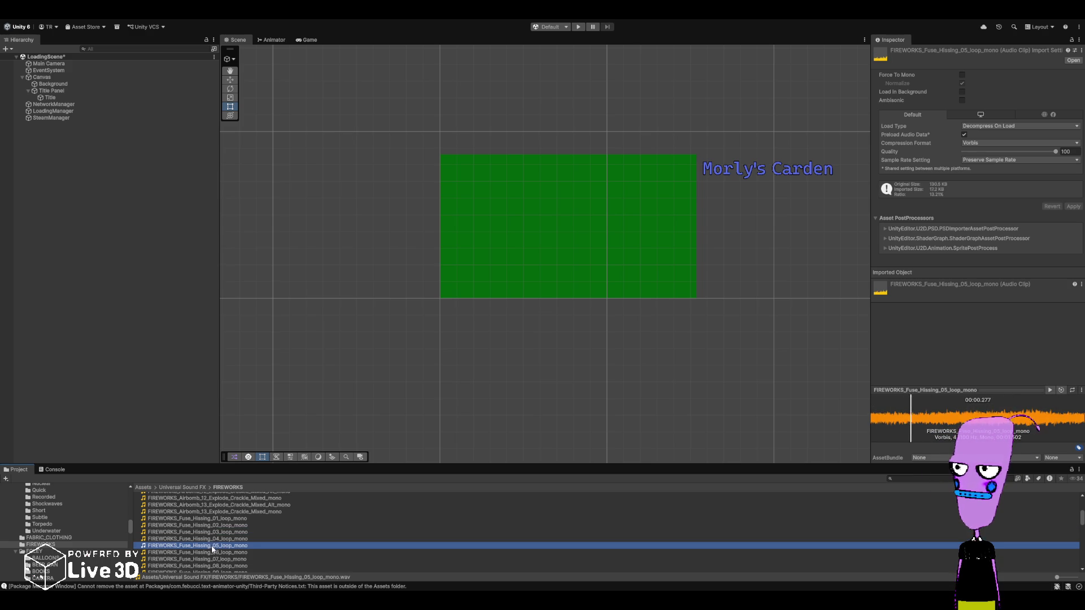
- Preview Fuse_Hissing 06 through 10 loop clips, replaying 08 along the way
{"action": "left_click", "coordinate": [215, 553]}
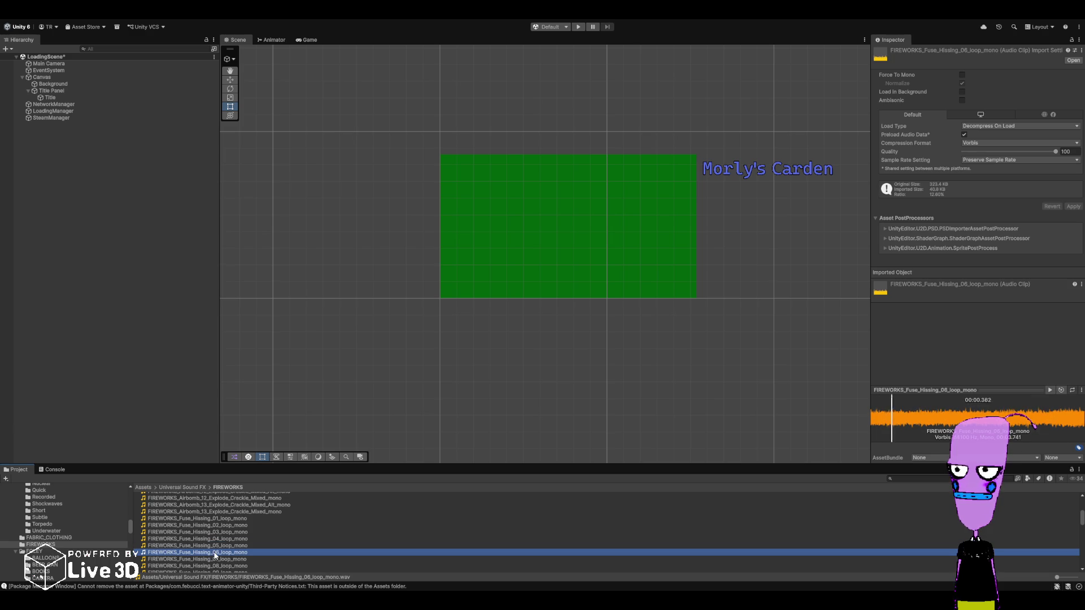
{"action": "scroll", "coordinate": [217, 553], "scroll_direction": "down", "scroll_amount": 2}
{"action": "left_click", "coordinate": [218, 534]}
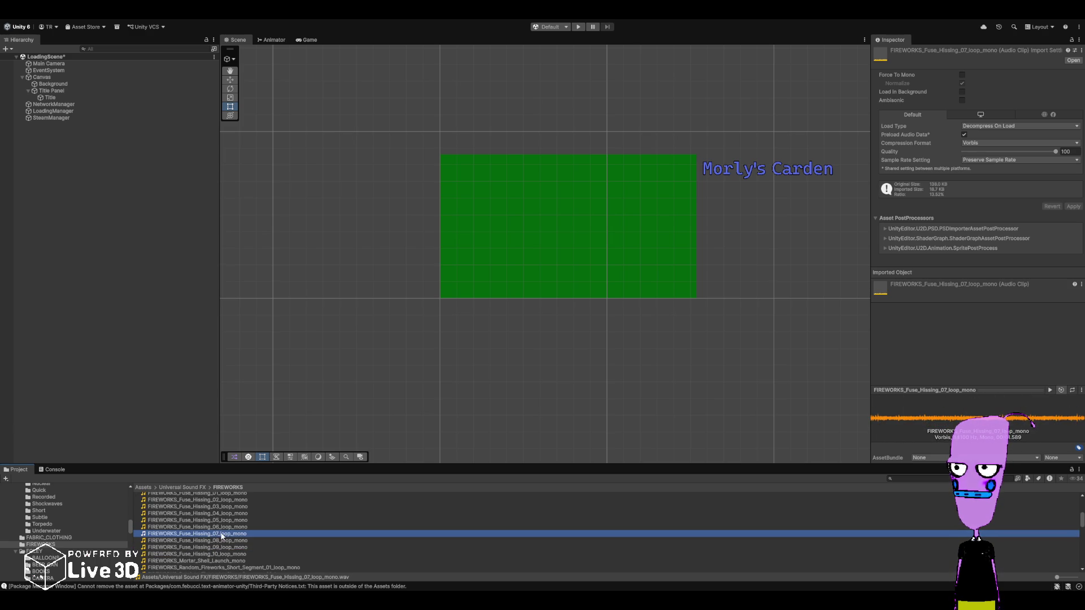
{"action": "left_click", "coordinate": [220, 539]}
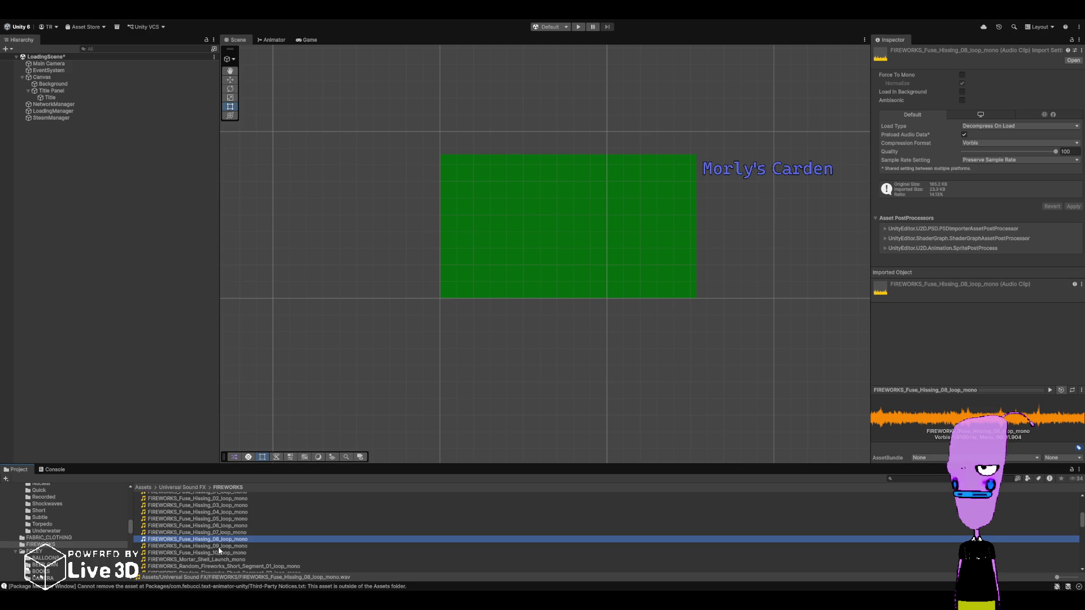
{"action": "left_click", "coordinate": [219, 547]}
{"action": "left_click", "coordinate": [216, 552]}
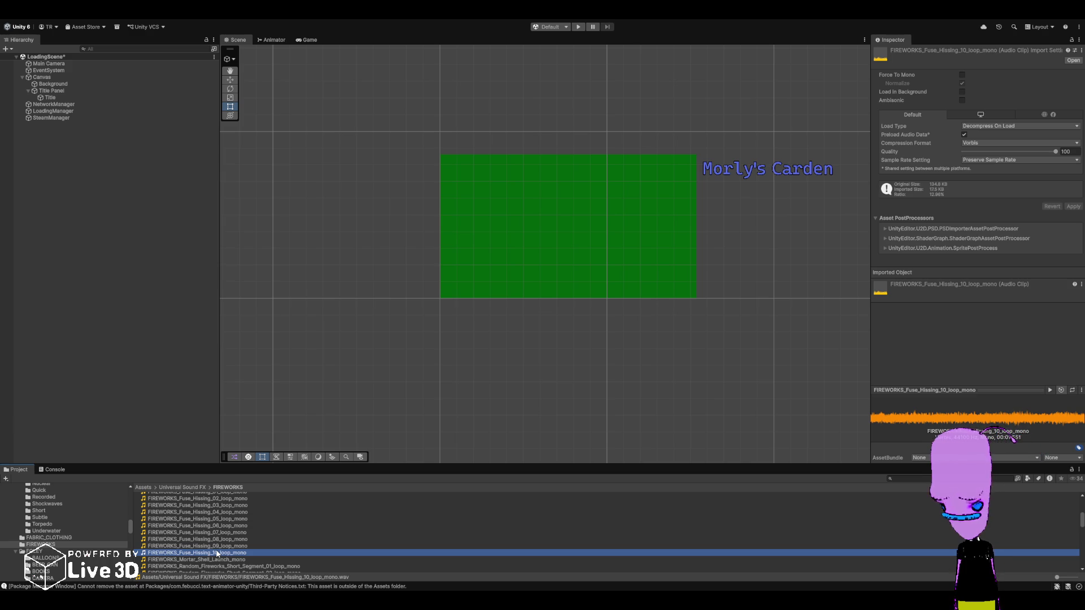
- Scroll through the Airbomb clips, then open the FOLEY > BALLOONS sound folder
{"action": "scroll", "coordinate": [210, 547], "scroll_direction": "up", "scroll_amount": 4}
{"action": "scroll", "coordinate": [210, 548], "scroll_direction": "up", "scroll_amount": 4}
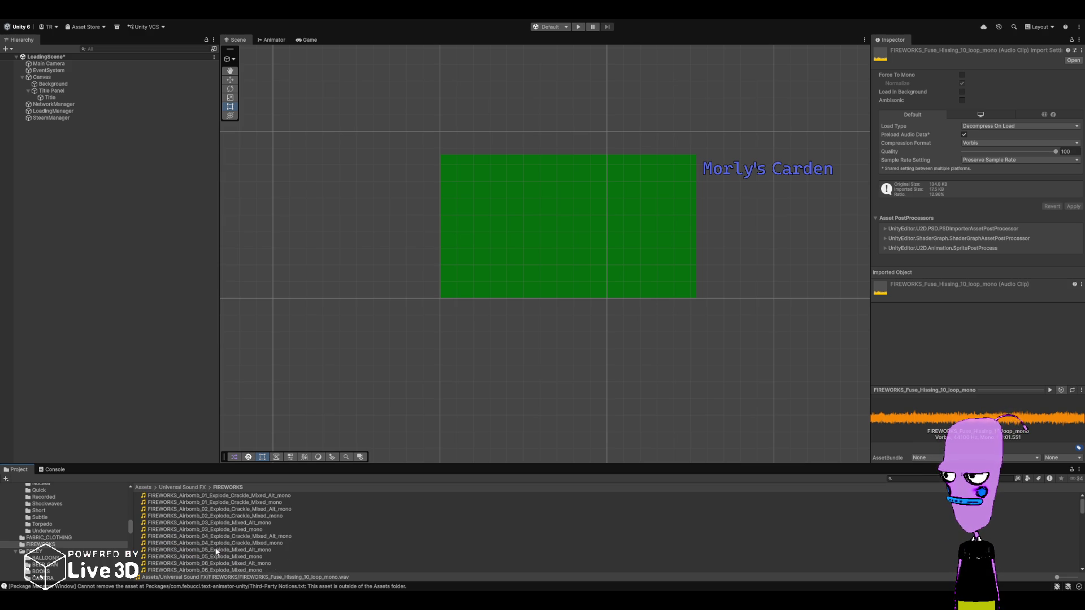
{"action": "scroll", "coordinate": [217, 555], "scroll_direction": "down", "scroll_amount": 2}
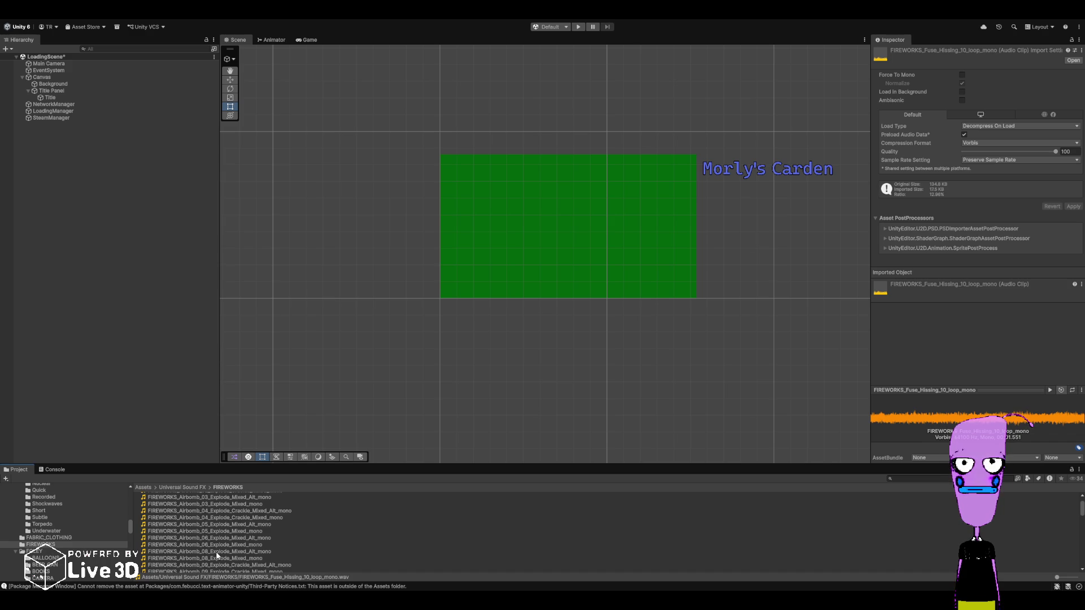
{"action": "left_click", "coordinate": [45, 558]}
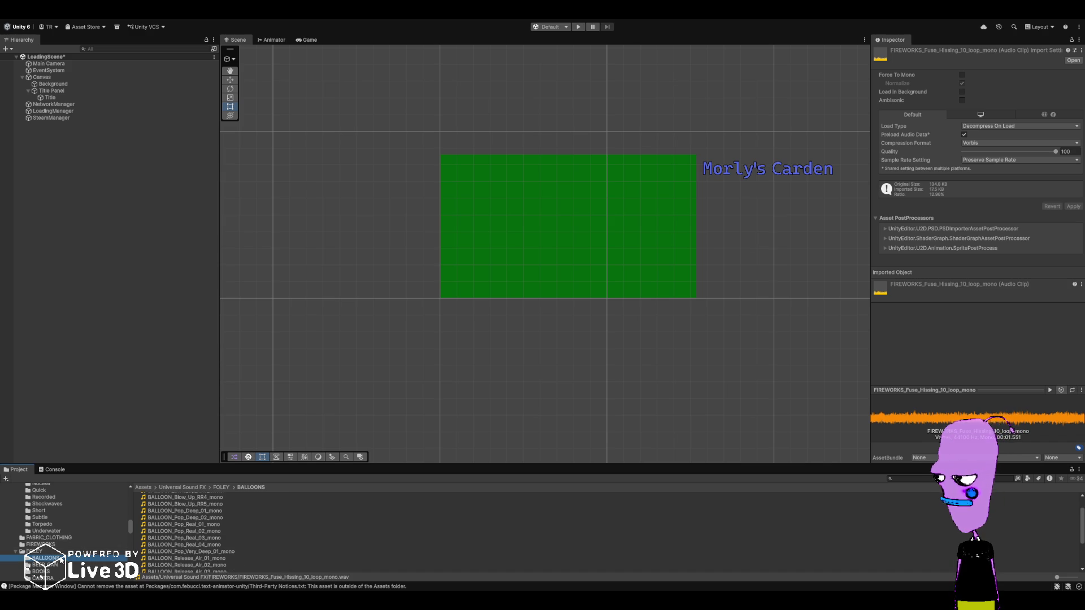
- Preview BALLOON Pop_Real_01, Rub 01/03/04, Rub_Long_01, Squeel 01/02 and Stretch_Snap_01 clips
{"action": "left_click", "coordinate": [178, 528]}
{"action": "scroll", "coordinate": [211, 541], "scroll_direction": "down", "scroll_amount": 3}
{"action": "left_click", "coordinate": [210, 535]}
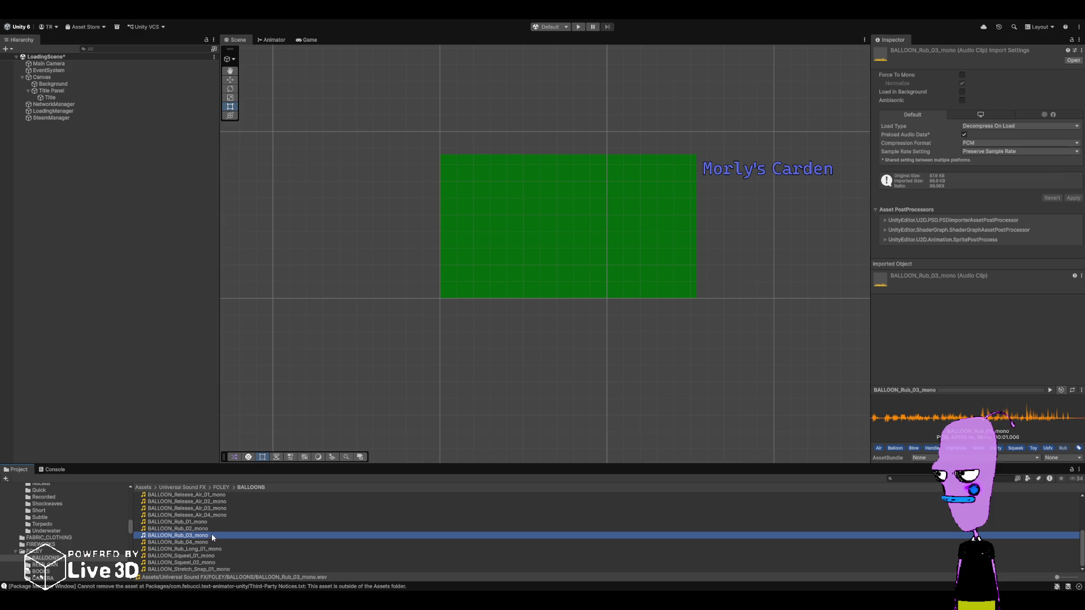
{"action": "key", "text": "Up"}
{"action": "key", "text": "Up"}
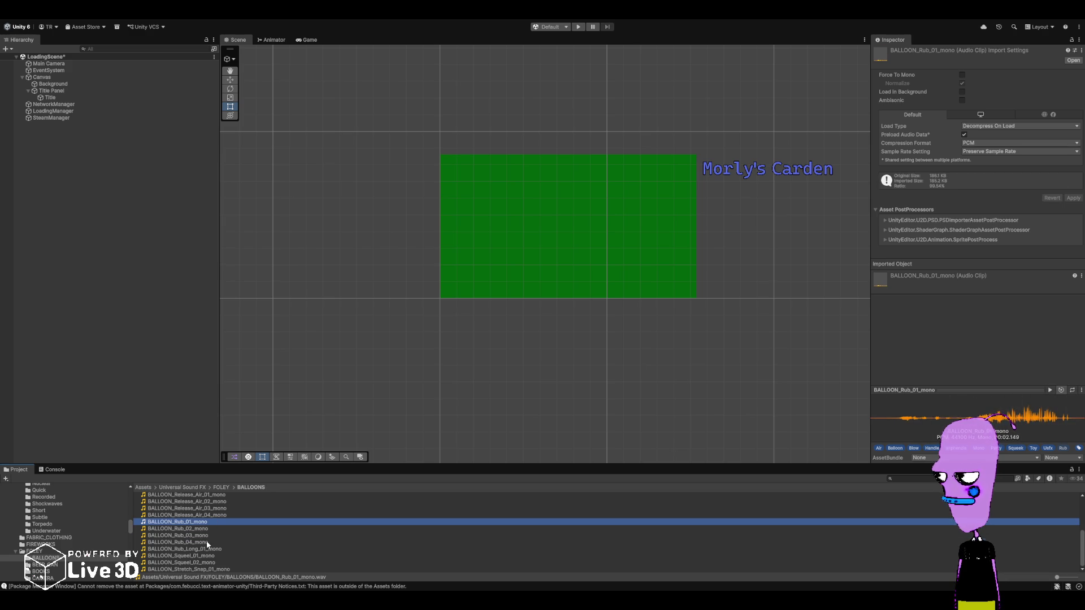
{"action": "left_click", "coordinate": [206, 540]}
{"action": "left_click", "coordinate": [207, 549]}
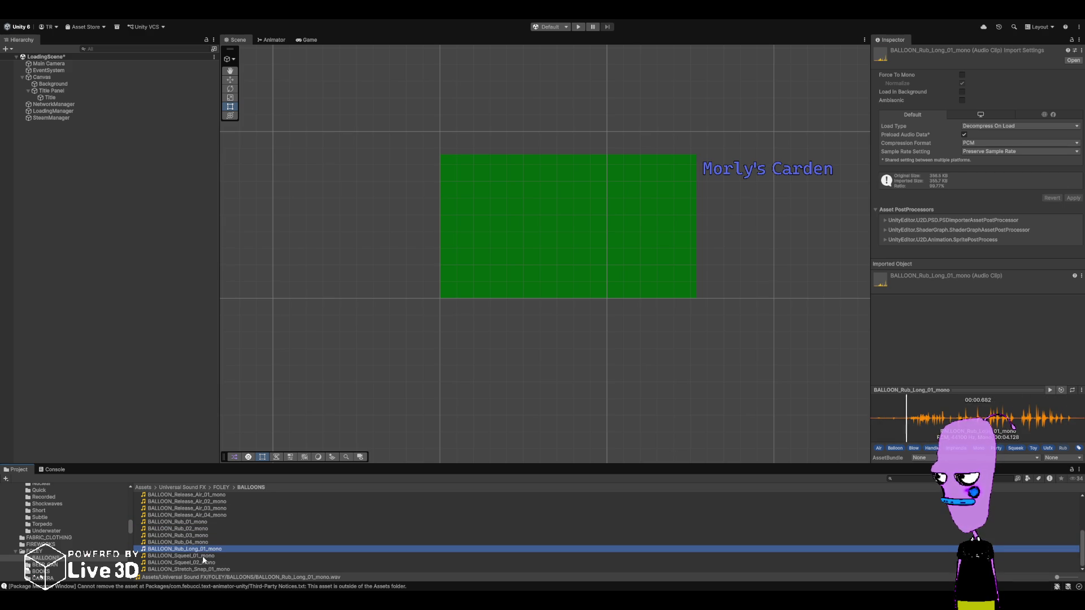
{"action": "left_click", "coordinate": [203, 556]}
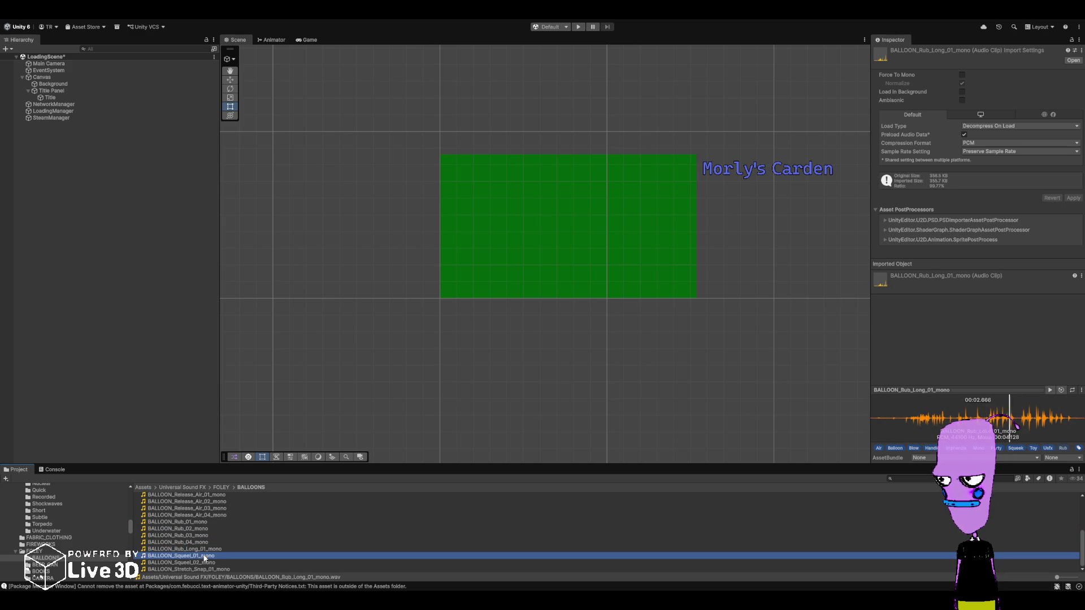
{"action": "left_click", "coordinate": [203, 563]}
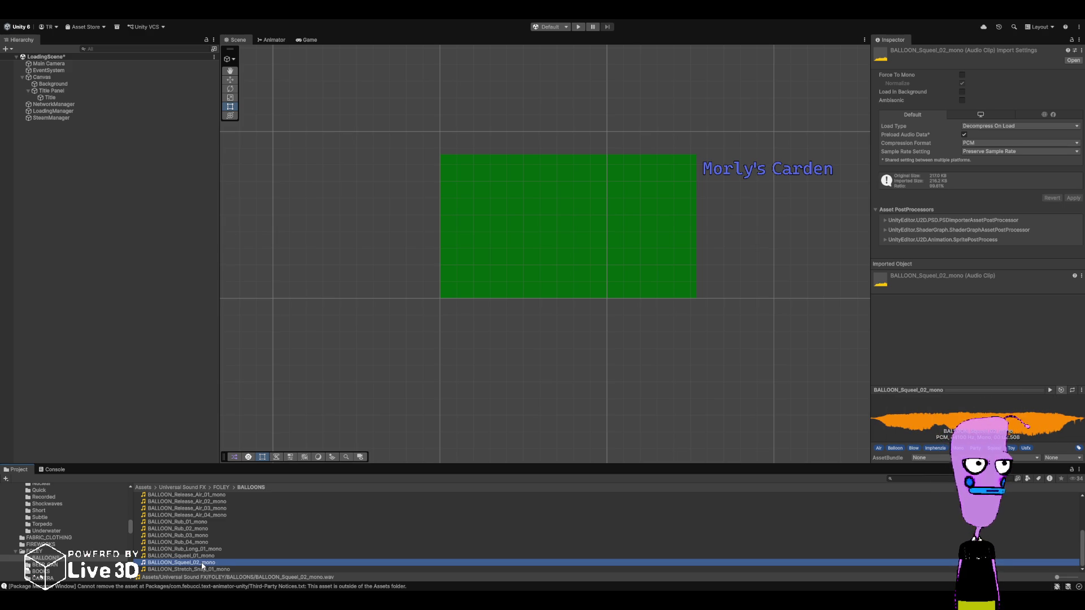
{"action": "left_click", "coordinate": [204, 557]}
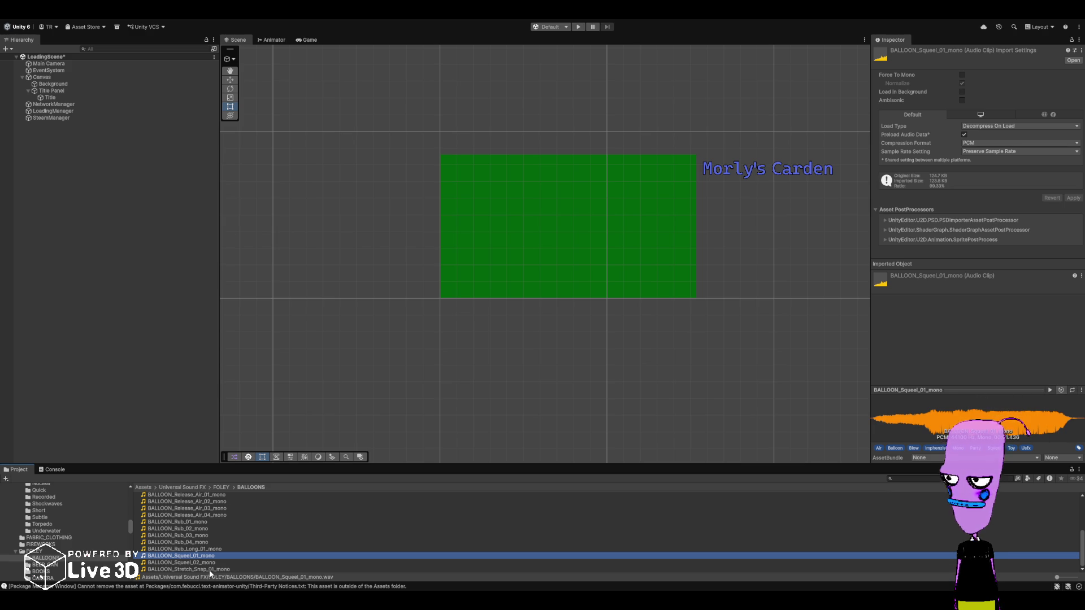
{"action": "left_click", "coordinate": [210, 570]}
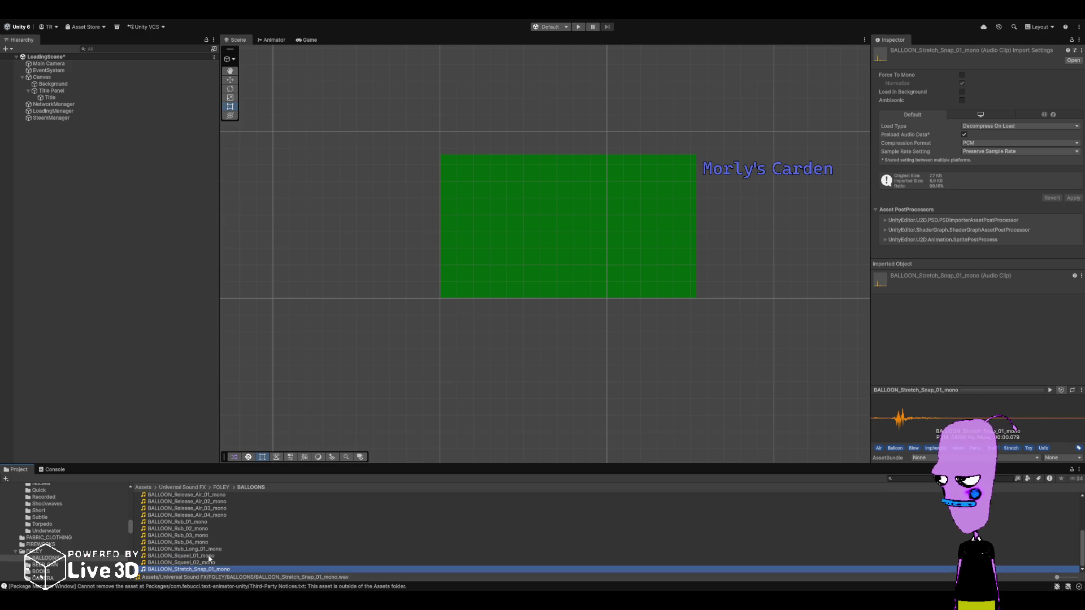
- Preview the BALLOON_Release_Air 04, 03 and 01 mono clips and another Release_Air clip
{"action": "left_click", "coordinate": [205, 514]}
{"action": "scroll", "coordinate": [204, 526], "scroll_direction": "up", "scroll_amount": 1}
{"action": "scroll", "coordinate": [201, 537], "scroll_direction": "up", "scroll_amount": 1}
{"action": "scroll", "coordinate": [197, 548], "scroll_direction": "down", "scroll_amount": 1}
{"action": "left_click", "coordinate": [200, 534]}
{"action": "left_click", "coordinate": [202, 528]}
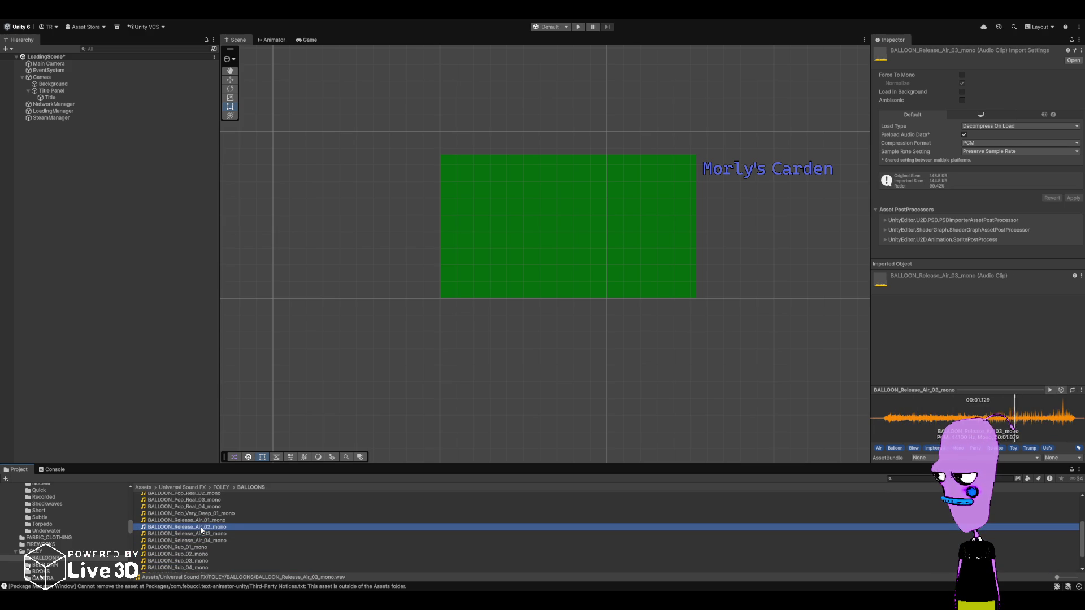
{"action": "left_click", "coordinate": [202, 520]}
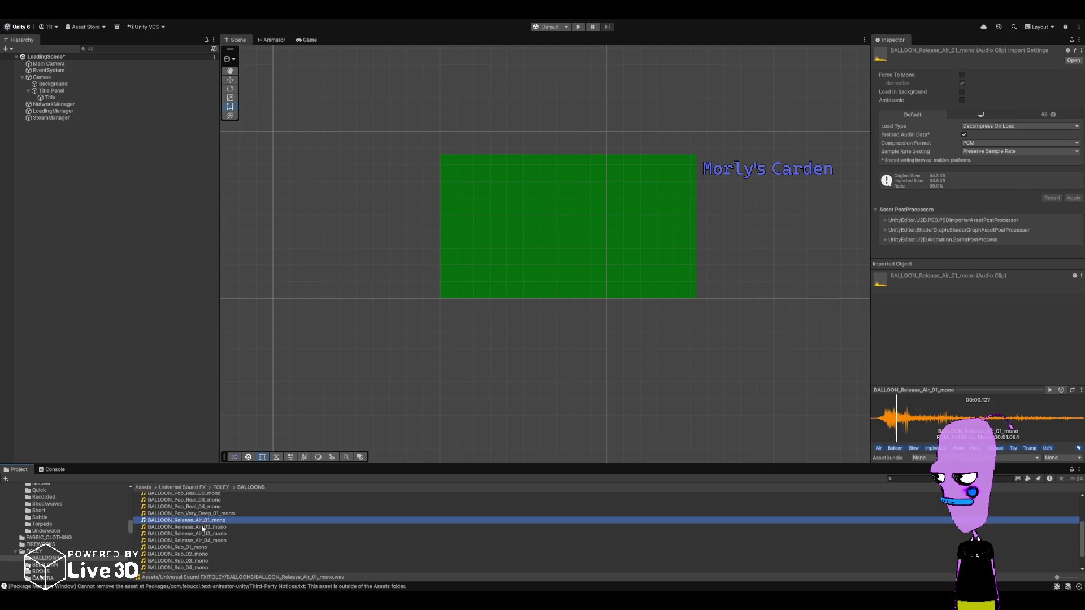
{"action": "scroll", "coordinate": [198, 546], "scroll_direction": "up", "scroll_amount": 2}
- Preview Pop_Deep 01/02, Pop_Real 01-04 and Blow_Up_RR4, then open the BEER_CAN folder
{"action": "left_click", "coordinate": [198, 526]}
{"action": "left_click", "coordinate": [198, 531]}
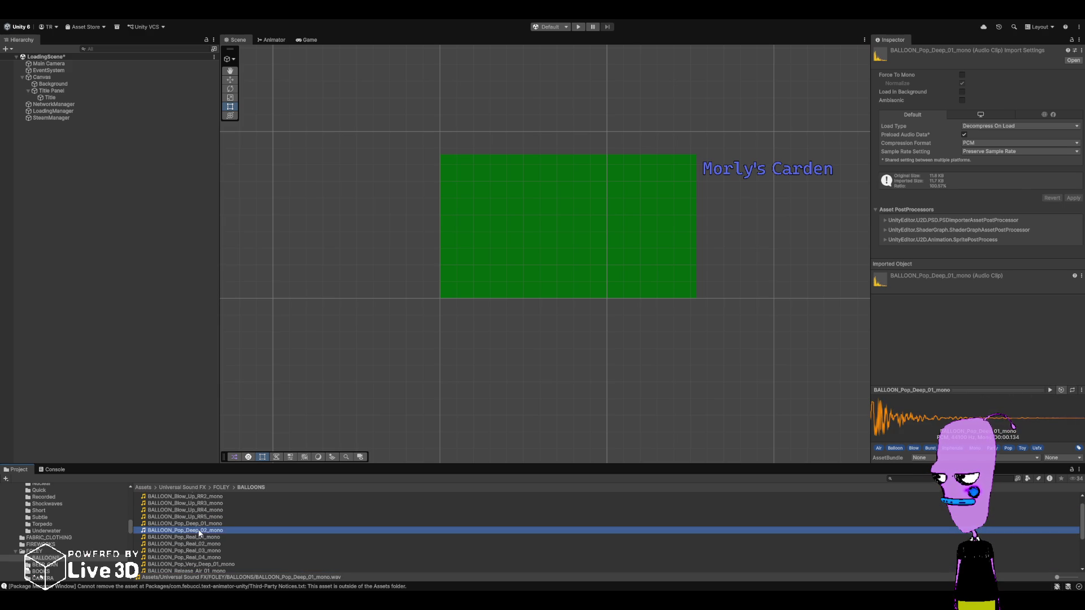
{"action": "left_click", "coordinate": [198, 538]}
{"action": "left_click", "coordinate": [195, 545]}
{"action": "left_click", "coordinate": [196, 551]}
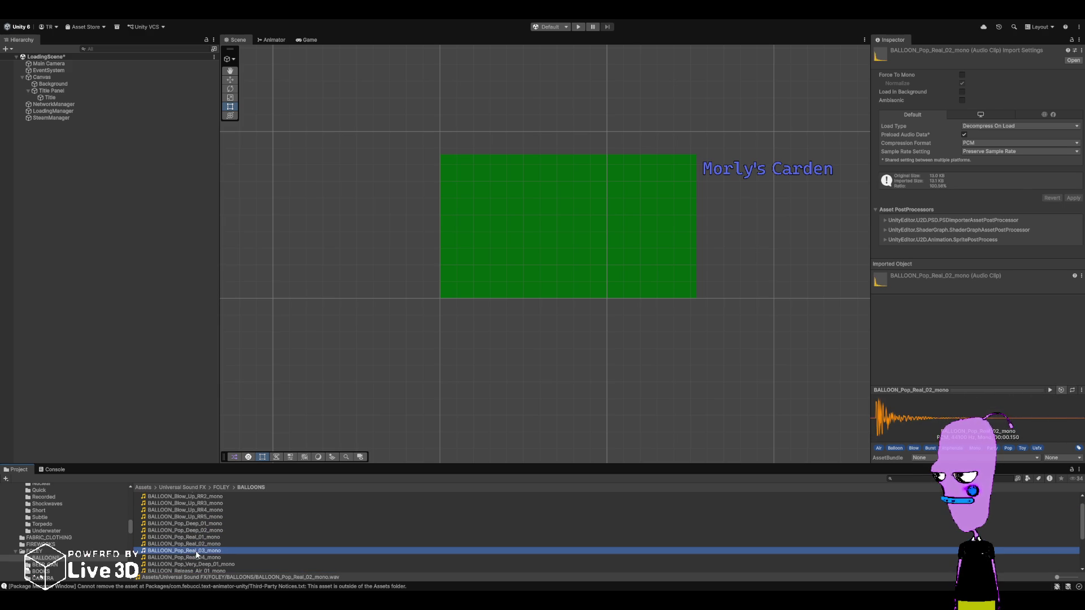
{"action": "left_click", "coordinate": [197, 557]}
{"action": "scroll", "coordinate": [198, 554], "scroll_direction": "up", "scroll_amount": 2}
{"action": "left_click", "coordinate": [198, 537]}
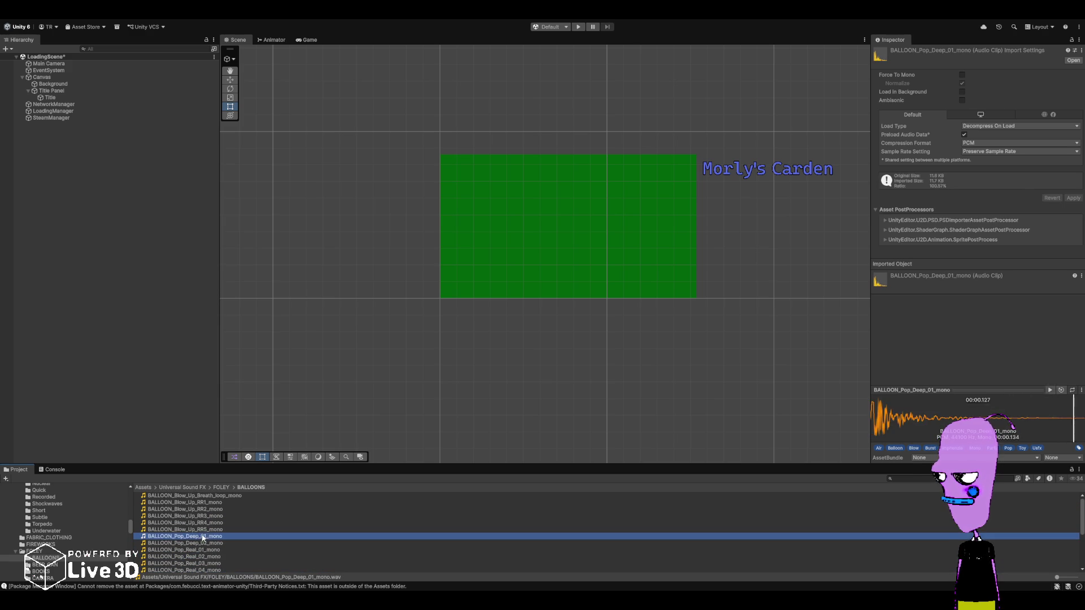
{"action": "left_click", "coordinate": [205, 523]}
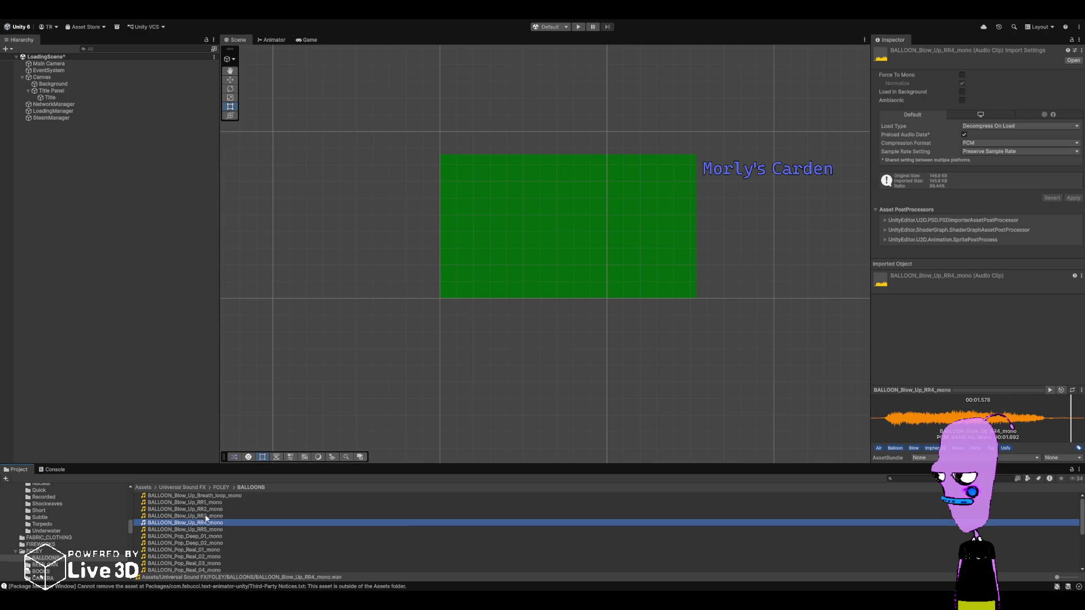
{"action": "left_click", "coordinate": [77, 564]}
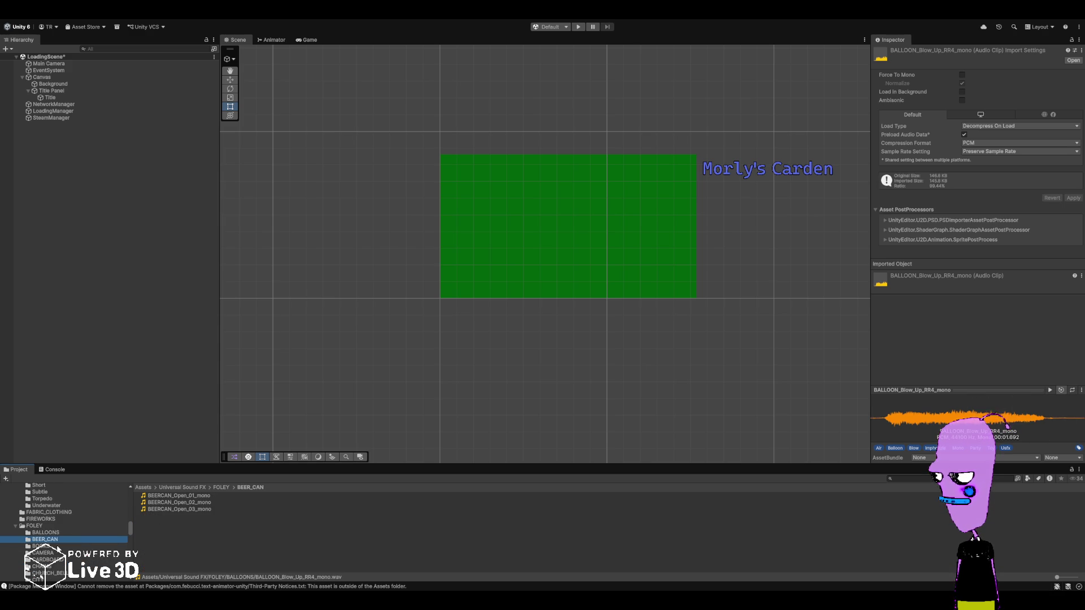
- Preview BOOK_Turn_Page_01 through 04 in the BOOKS folder, replaying pages 02 and 03
{"action": "left_click", "coordinate": [57, 546]}
{"action": "left_click", "coordinate": [58, 552]}
{"action": "left_click", "coordinate": [57, 546]}
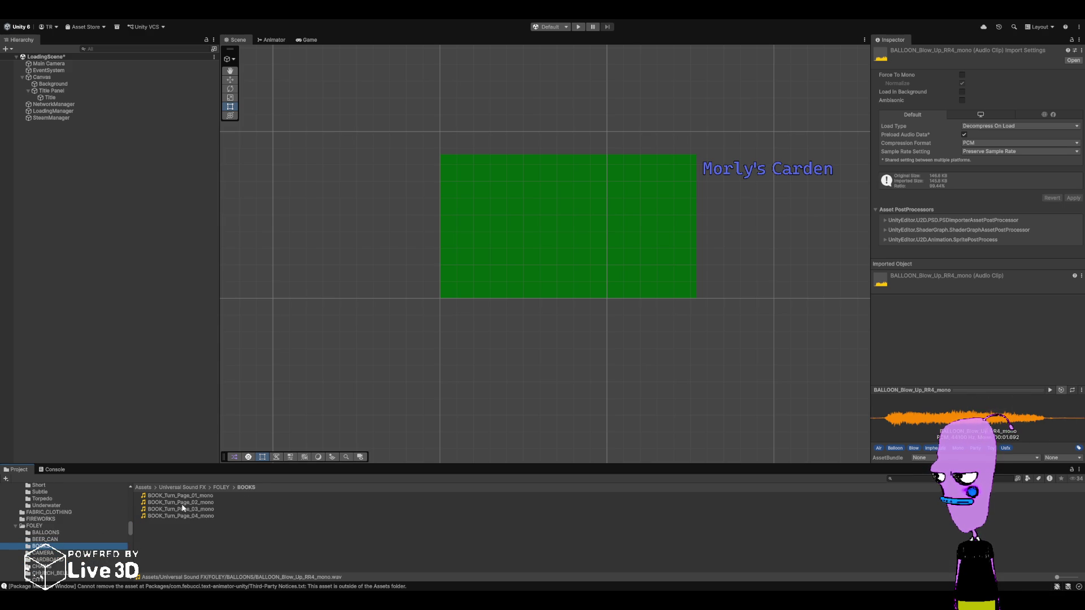
{"action": "left_click", "coordinate": [186, 496]}
{"action": "left_click", "coordinate": [189, 503]}
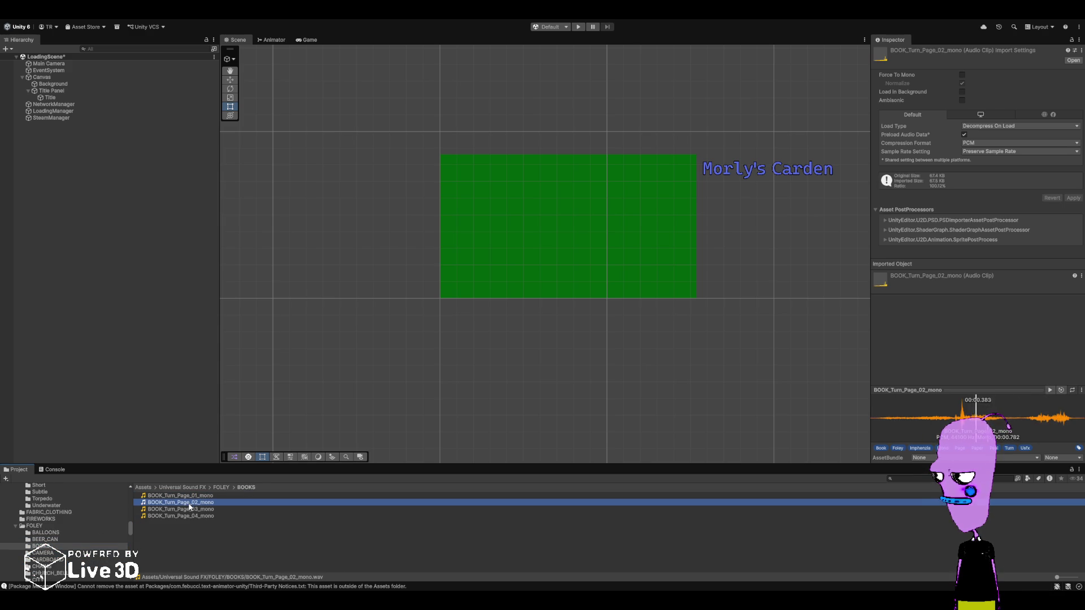
{"action": "left_click", "coordinate": [188, 509]}
{"action": "left_click", "coordinate": [185, 517]}
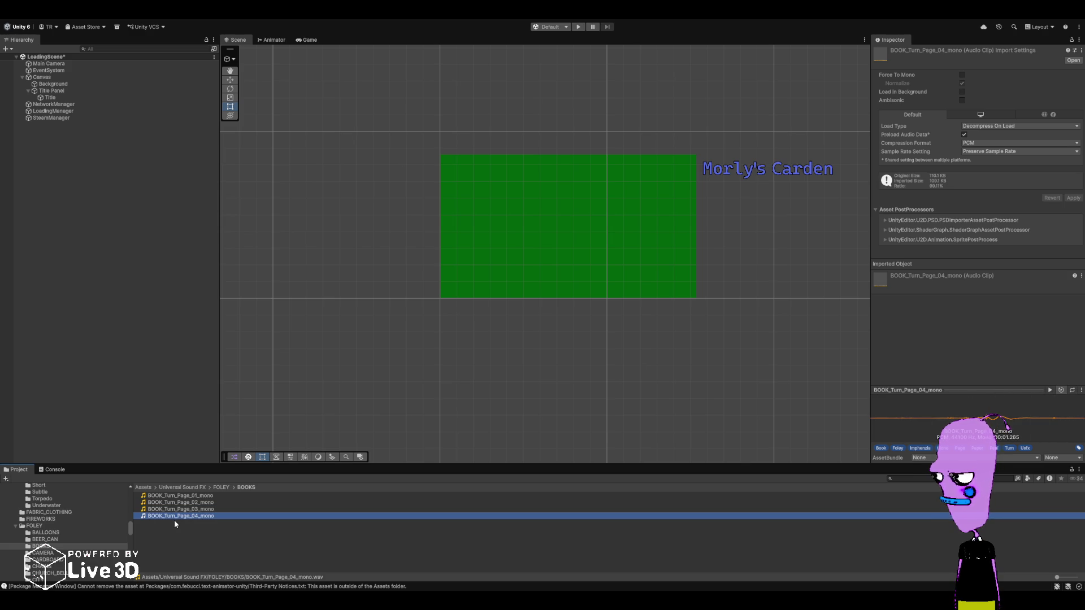
{"action": "left_click", "coordinate": [183, 502]}
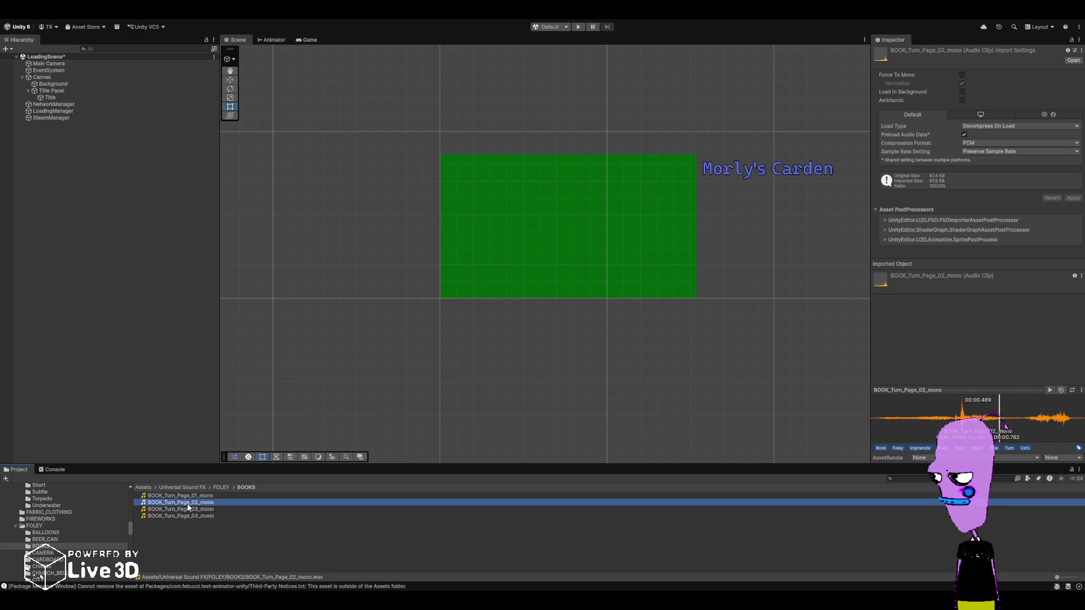
{"action": "left_click", "coordinate": [184, 511]}
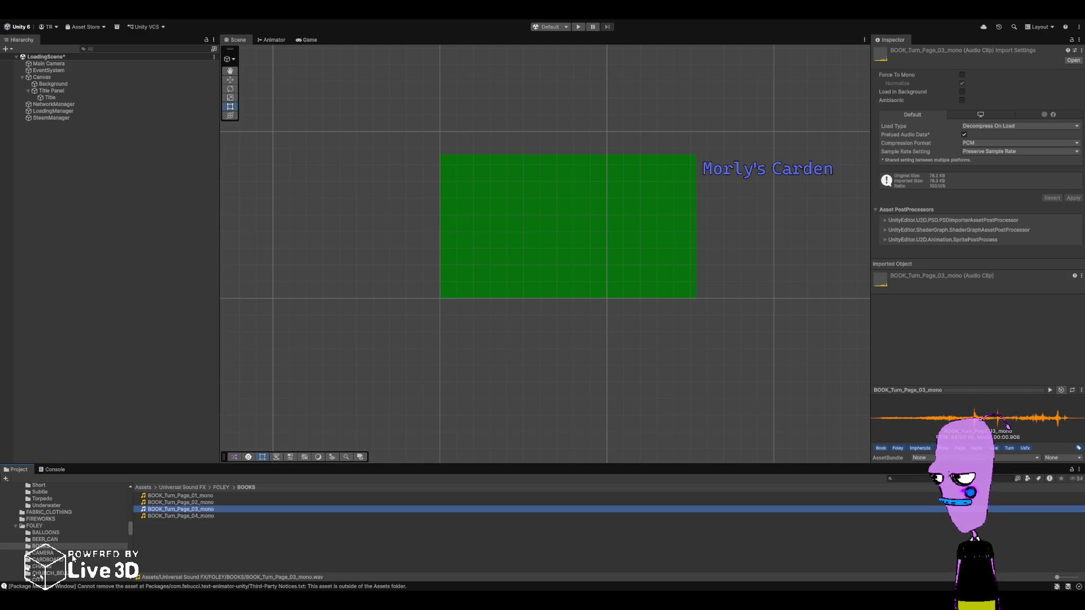
- Audition the CAMERA_DSLR clips and CAMERA_Shutter_02_mono in the CAMERA folder
{"action": "left_click", "coordinate": [72, 554]}
{"action": "scroll", "coordinate": [169, 524], "scroll_direction": "down", "scroll_amount": 3}
{"action": "left_click", "coordinate": [170, 524]}
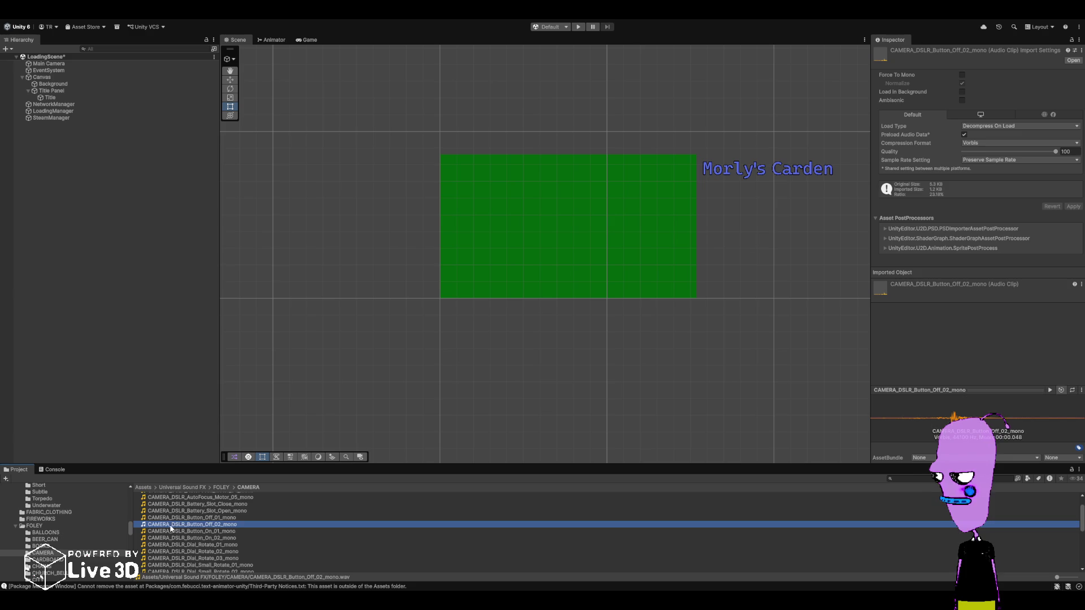
{"action": "scroll", "coordinate": [170, 534], "scroll_direction": "down", "scroll_amount": 3}
{"action": "left_click", "coordinate": [172, 542]}
{"action": "scroll", "coordinate": [172, 543], "scroll_direction": "down", "scroll_amount": 2}
{"action": "left_click", "coordinate": [172, 541]}
{"action": "scroll", "coordinate": [172, 542], "scroll_direction": "down", "scroll_amount": 2}
{"action": "left_click", "coordinate": [172, 542]}
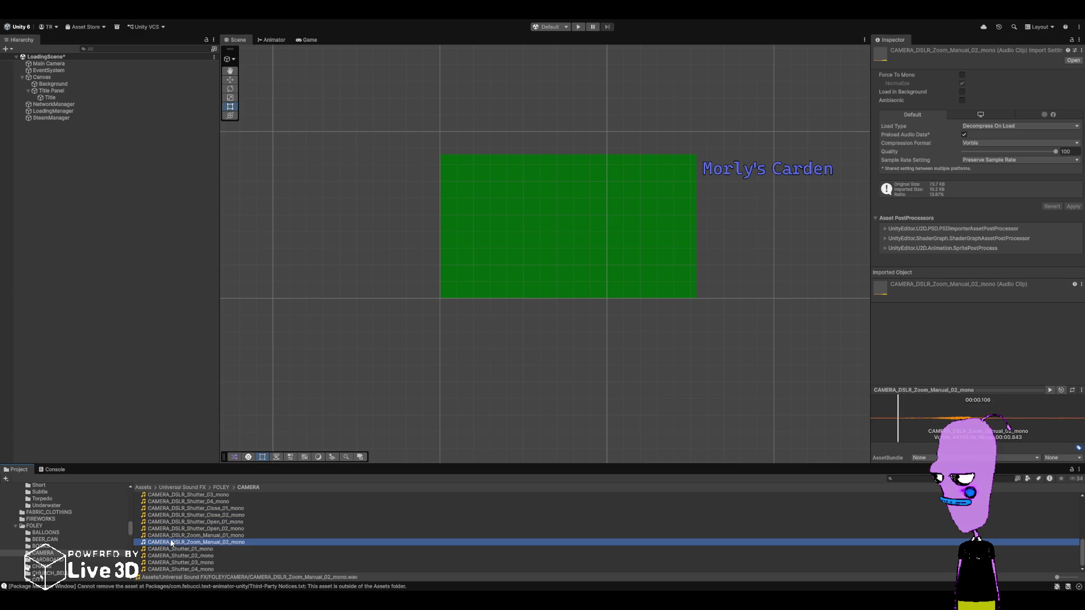
{"action": "left_click", "coordinate": [139, 556]}
- Preview the CARDBOARD drop, knife cut, open box and rip clips
{"action": "left_click", "coordinate": [71, 560]}
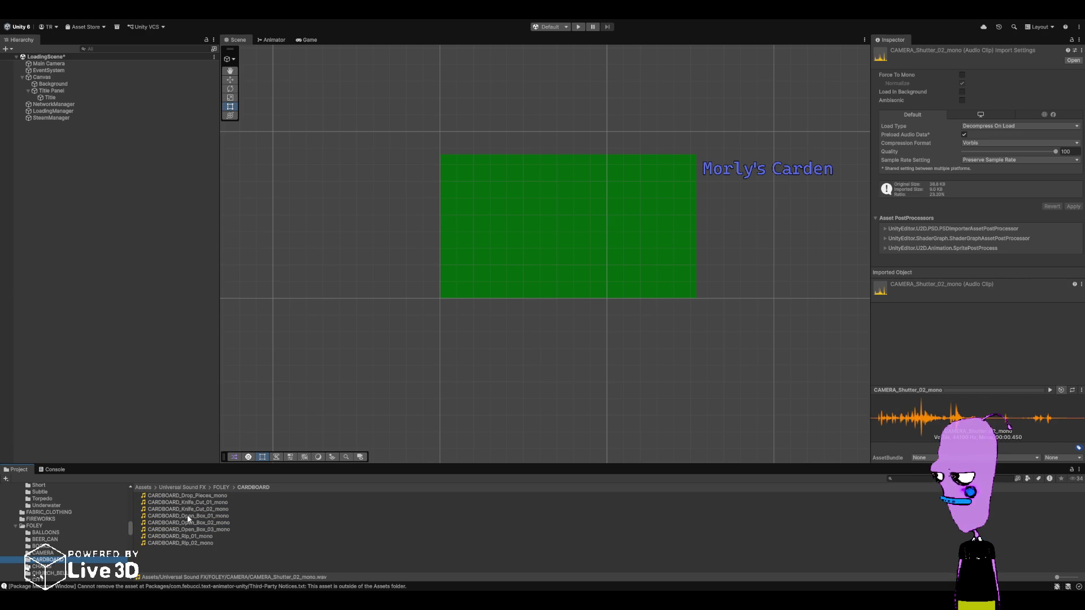
{"action": "left_click", "coordinate": [193, 497]}
{"action": "left_click", "coordinate": [192, 503]}
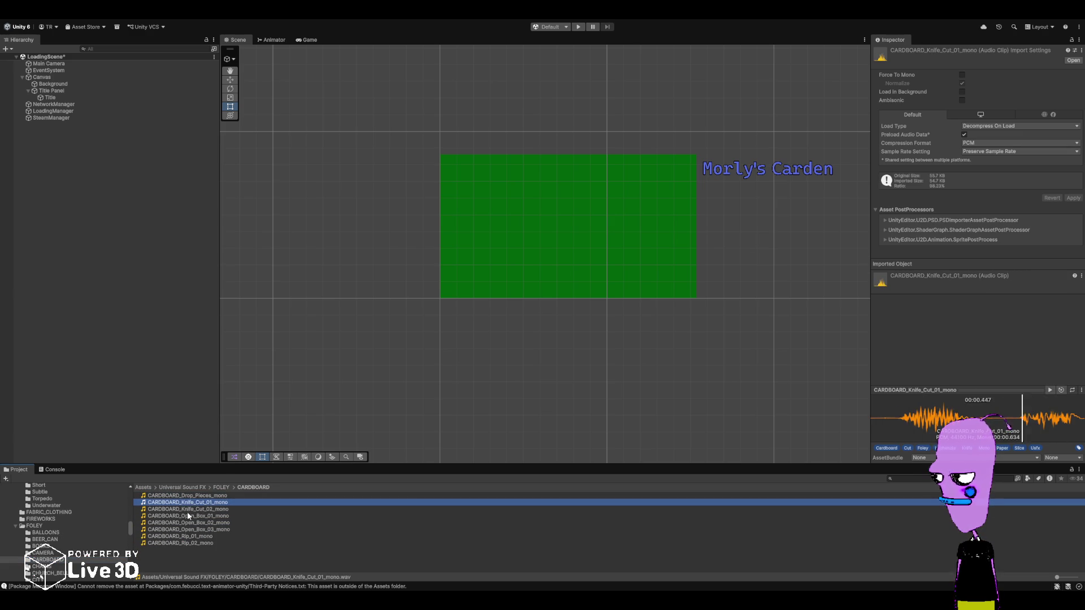
{"action": "left_click", "coordinate": [192, 497]}
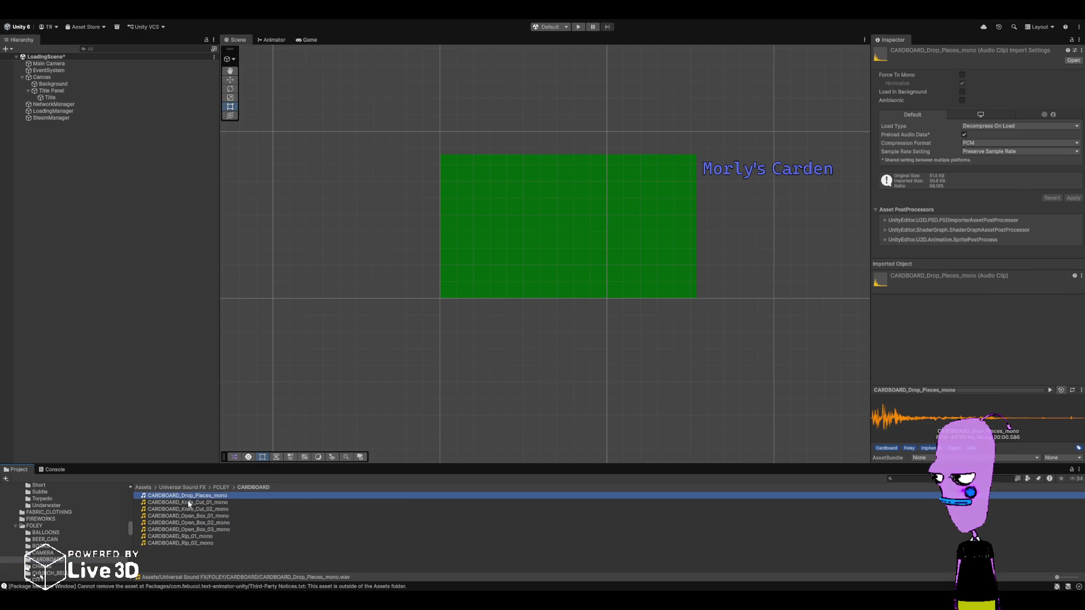
{"action": "left_click", "coordinate": [185, 508]}
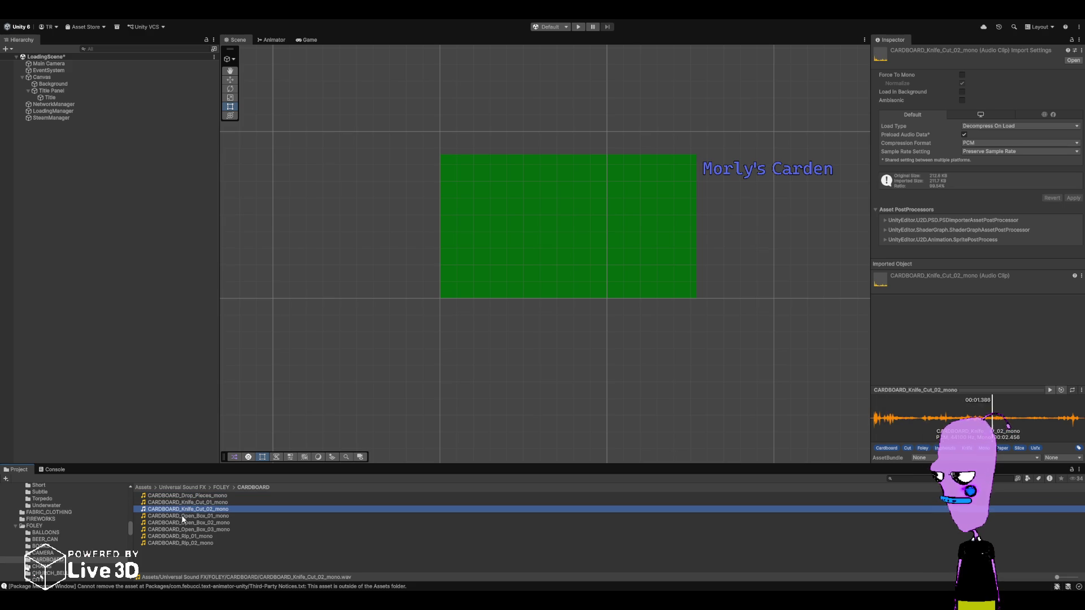
{"action": "left_click", "coordinate": [181, 523]}
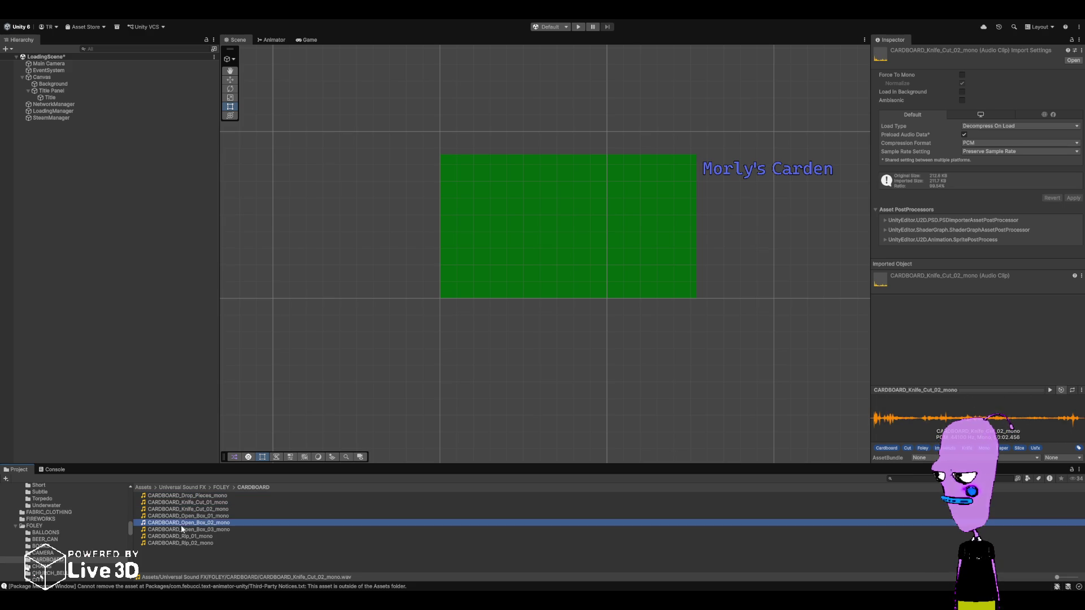
{"action": "left_click", "coordinate": [176, 538]}
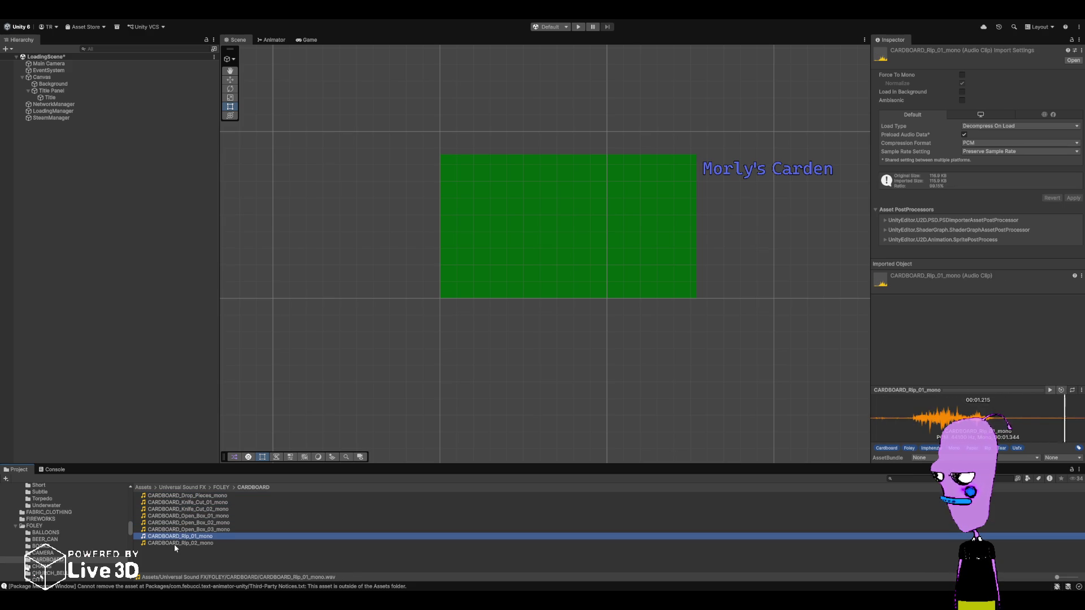
{"action": "left_click", "coordinate": [174, 544]}
- Preview CHAIN_Drop_02_mono and CHAIN_Rattle_02_mono in the CHAINS folder
{"action": "left_click", "coordinate": [59, 567]}
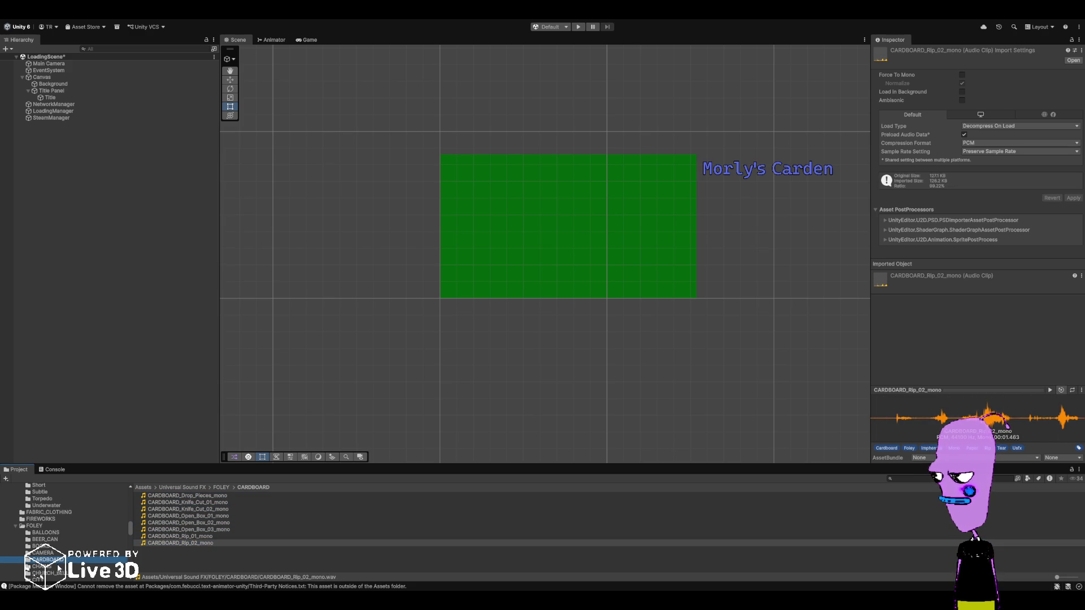
{"action": "left_click", "coordinate": [170, 502]}
{"action": "scroll", "coordinate": [171, 534], "scroll_direction": "down", "scroll_amount": 1}
{"action": "left_click", "coordinate": [171, 533]}
{"action": "scroll", "coordinate": [68, 543], "scroll_direction": "down", "scroll_amount": 2}
- Listen to CHURCH_BELL_01 through 03, replaying 02 and 01, then clear the selection
{"action": "left_click", "coordinate": [67, 548]}
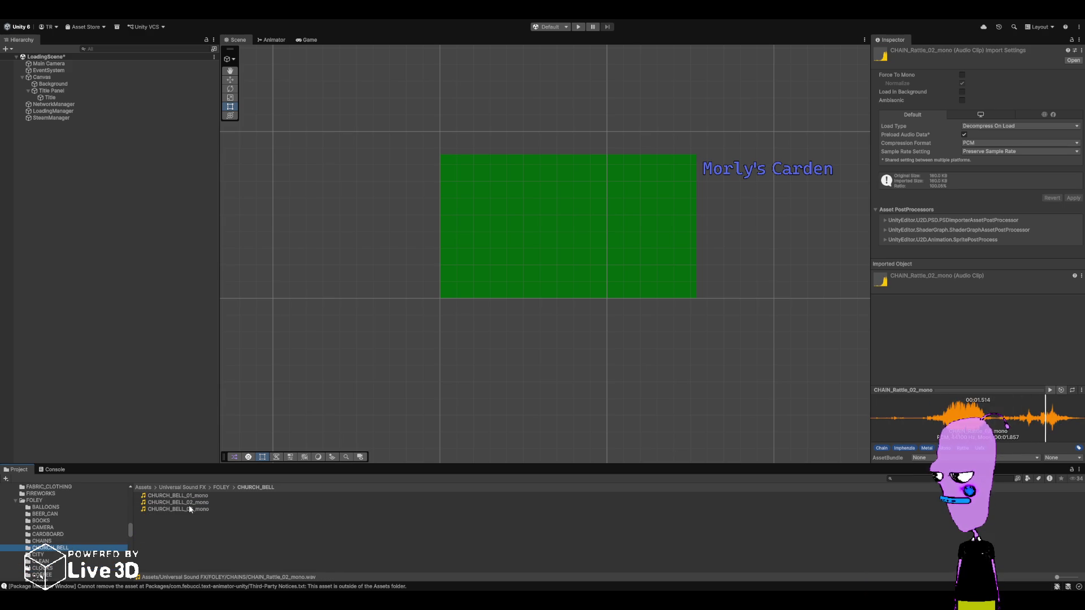
{"action": "left_click", "coordinate": [179, 495]}
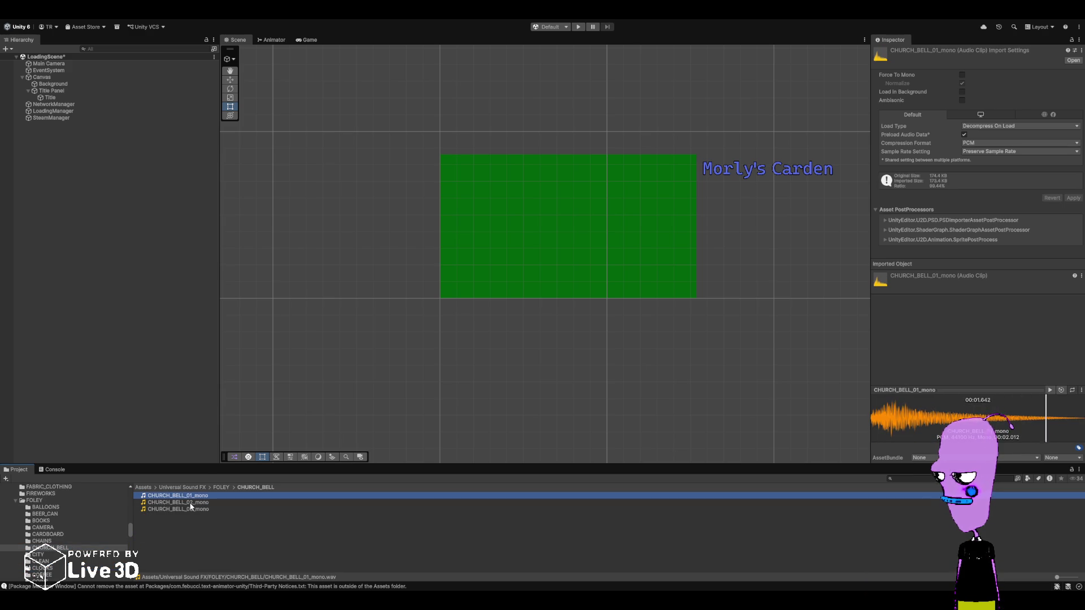
{"action": "left_click", "coordinate": [190, 502]}
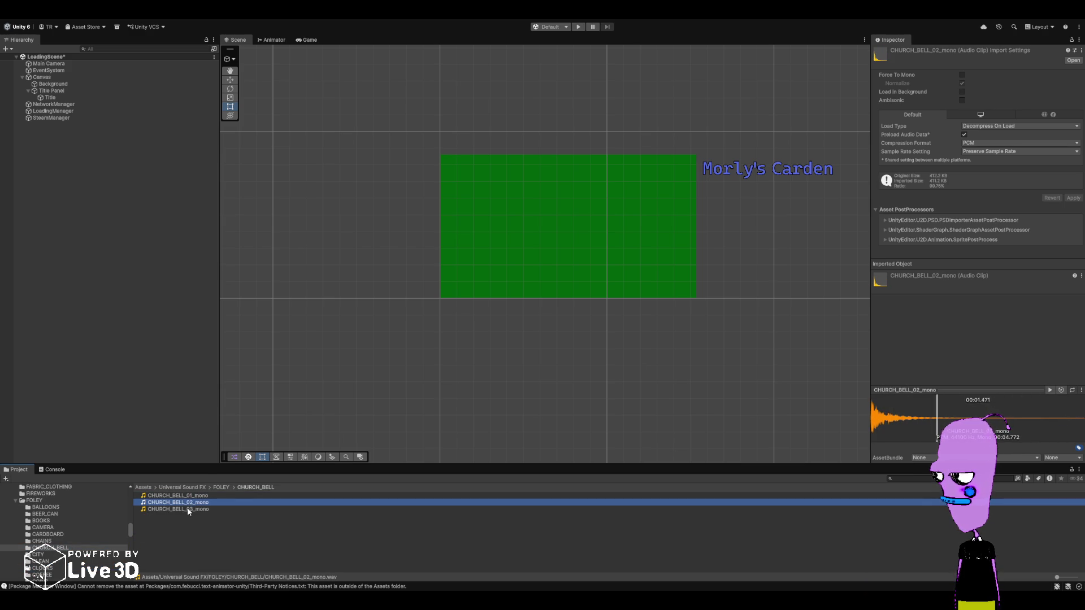
{"action": "left_click", "coordinate": [187, 509]}
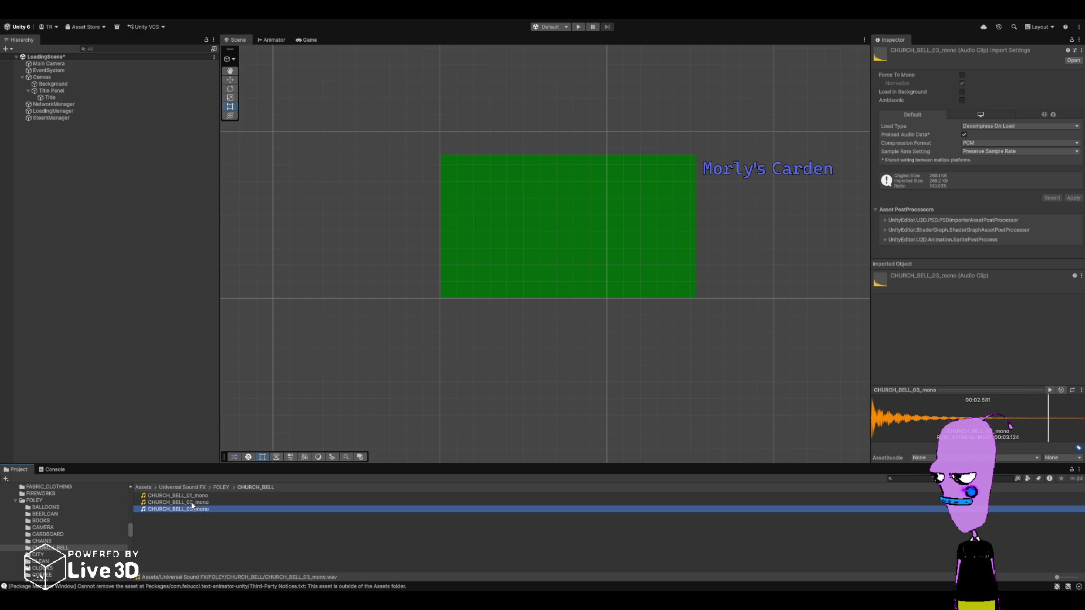
{"action": "left_click", "coordinate": [194, 502]}
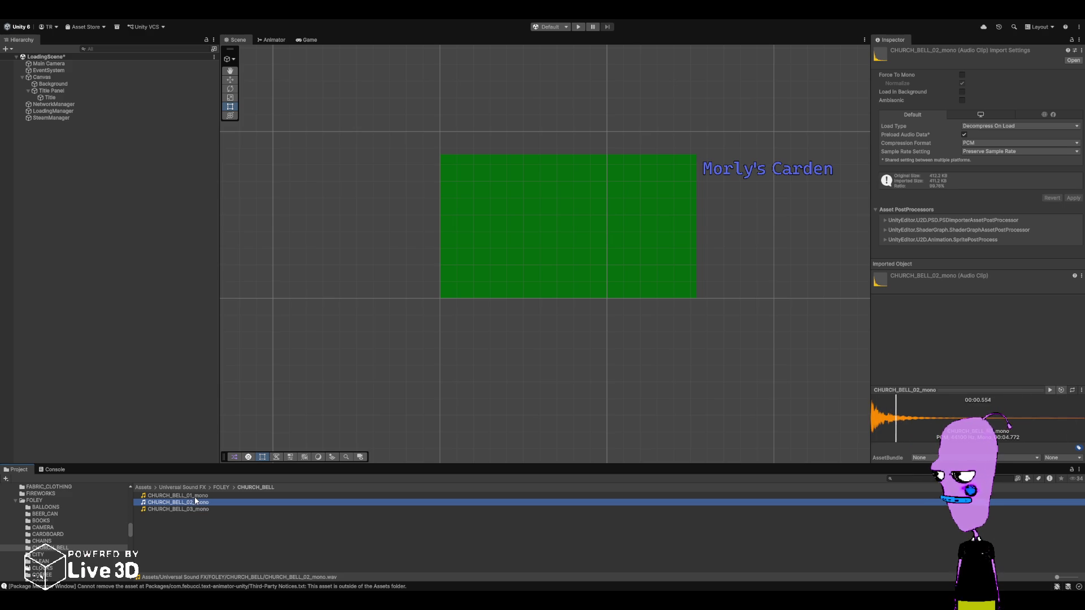
{"action": "key", "text": "Up"}
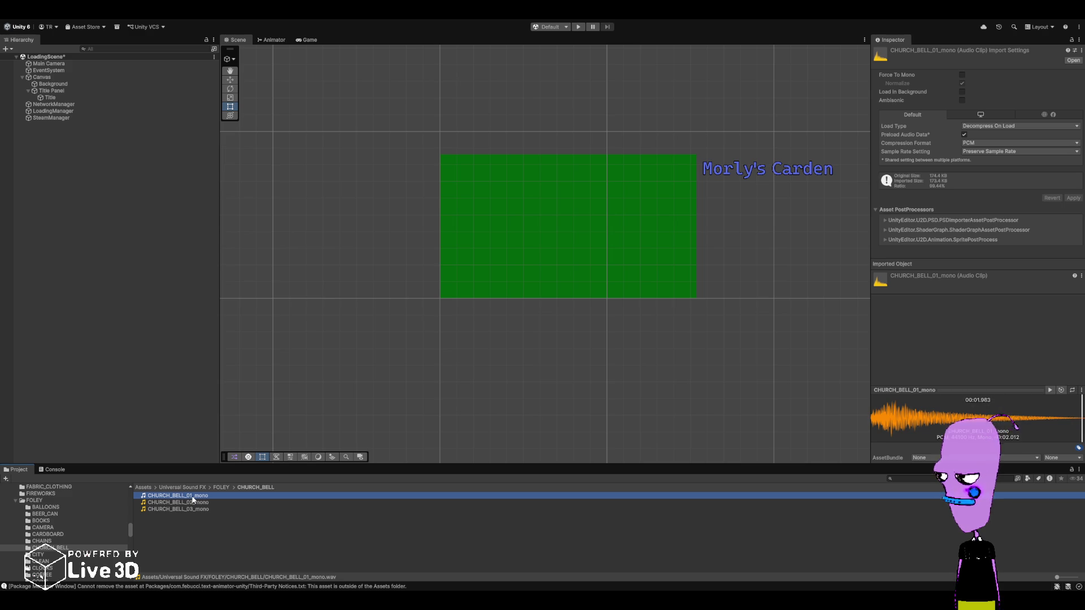
{"action": "left_click", "coordinate": [189, 515]}
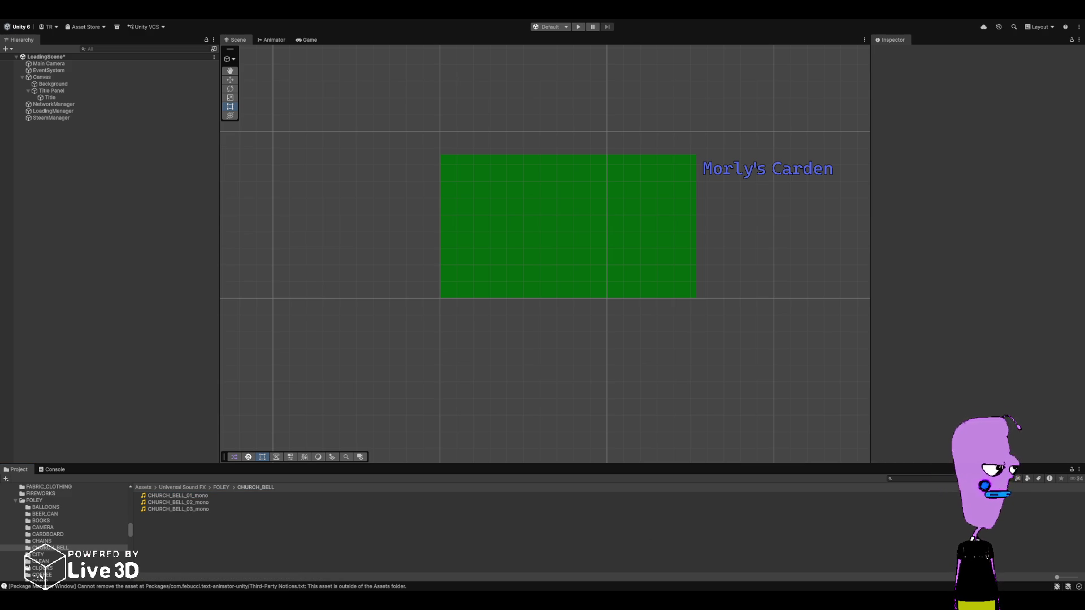
- Browse past CITY and CLOCKS to COFFEE and preview its stir-spoon and pour-cup clips
{"action": "left_click", "coordinate": [38, 555]}
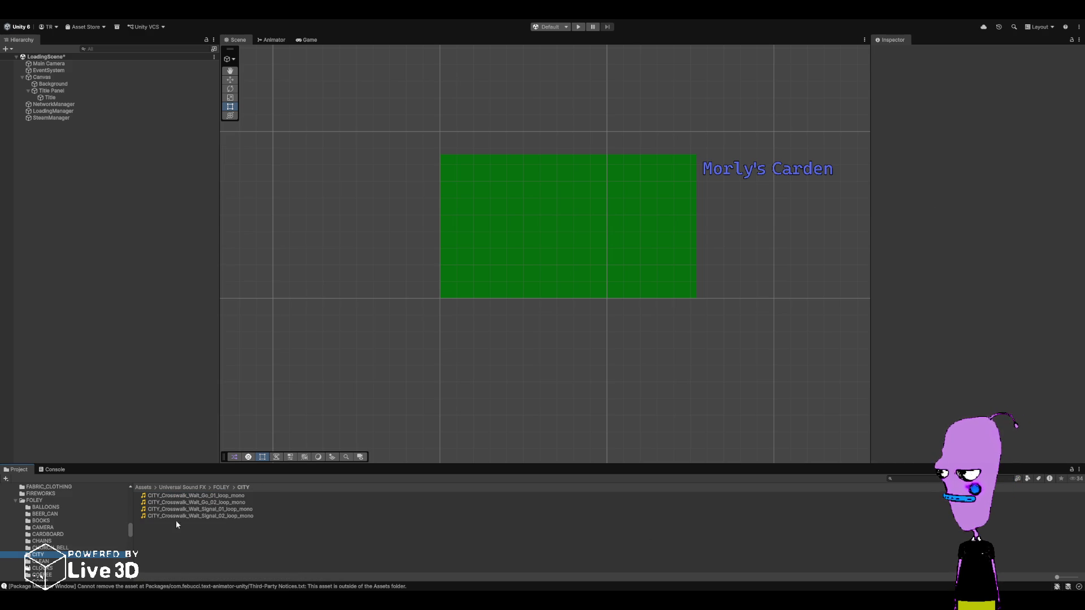
{"action": "left_click", "coordinate": [65, 562]}
{"action": "scroll", "coordinate": [65, 562], "scroll_direction": "down", "scroll_amount": 2}
{"action": "left_click", "coordinate": [82, 543]}
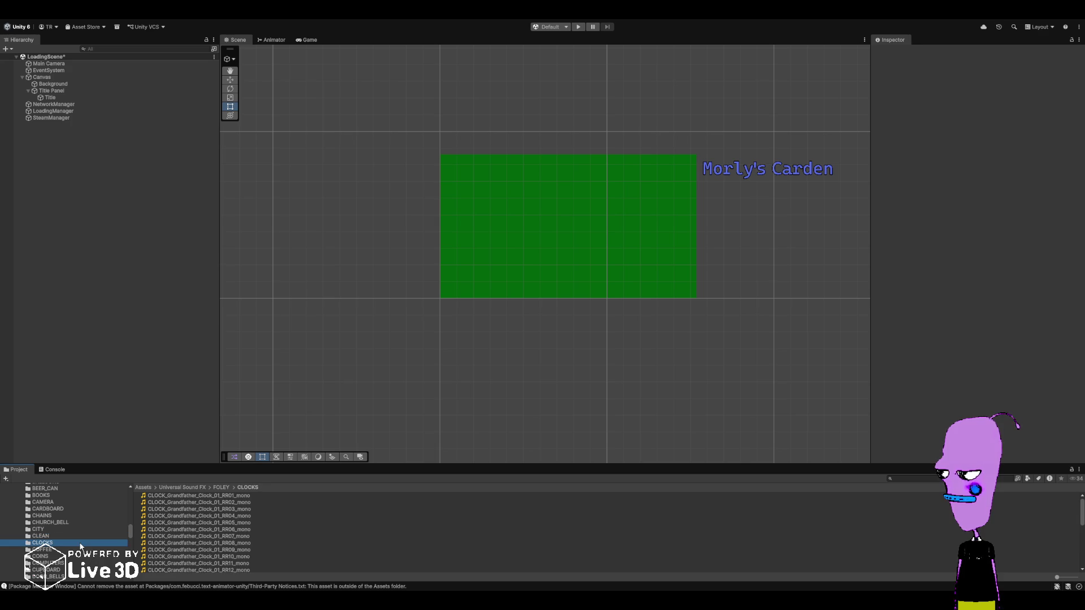
{"action": "scroll", "coordinate": [65, 529], "scroll_direction": "down", "scroll_amount": 2}
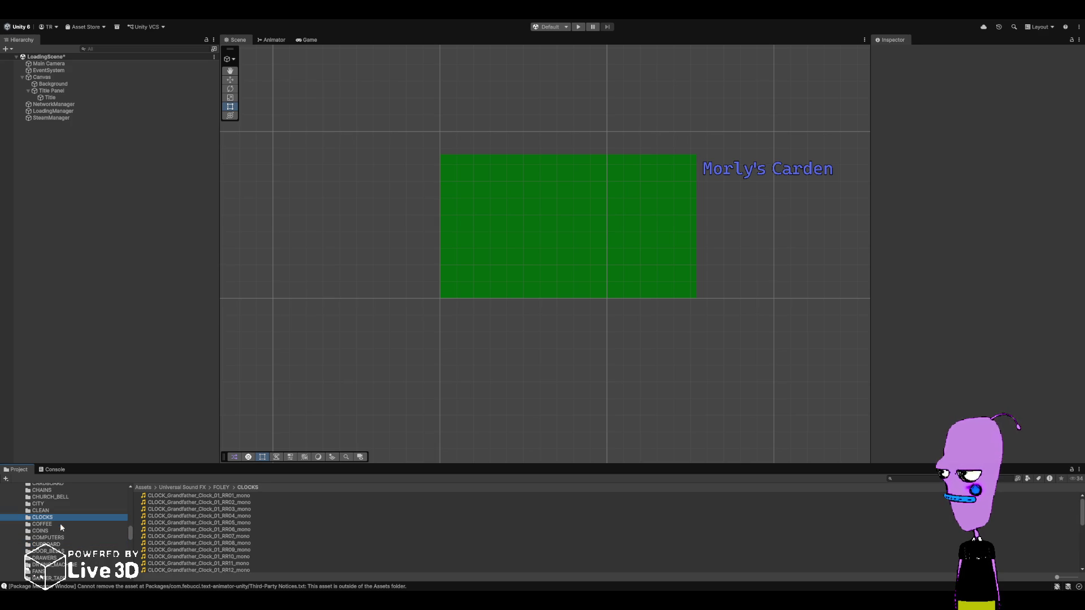
{"action": "left_click", "coordinate": [60, 524]}
{"action": "left_click", "coordinate": [236, 522]}
{"action": "left_click", "coordinate": [211, 510]}
{"action": "left_click", "coordinate": [207, 496]}
- Preview COINS_Rattle_04 back through COINS_Rattle_01 in the COINS folder
{"action": "left_click", "coordinate": [43, 531]}
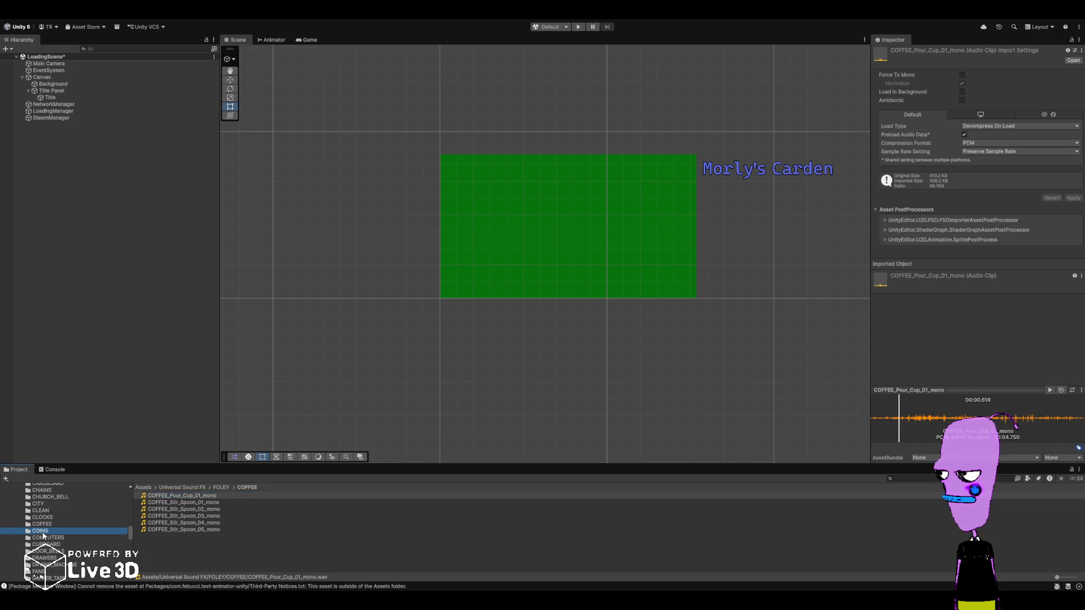
{"action": "left_click", "coordinate": [175, 516]}
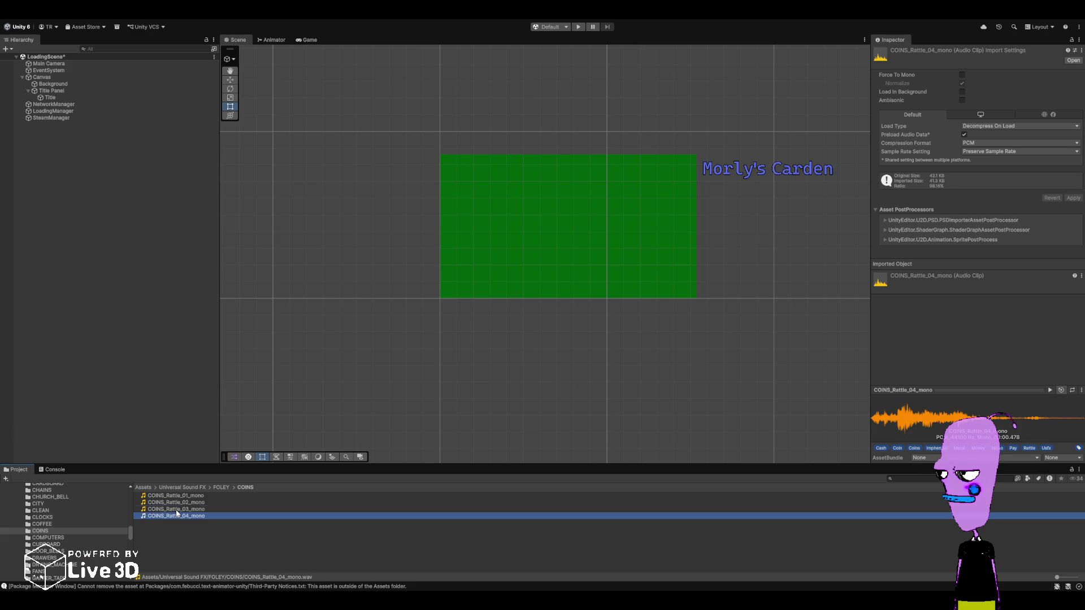
{"action": "left_click", "coordinate": [176, 509]}
{"action": "left_click", "coordinate": [179, 503]}
{"action": "left_click", "coordinate": [180, 496]}
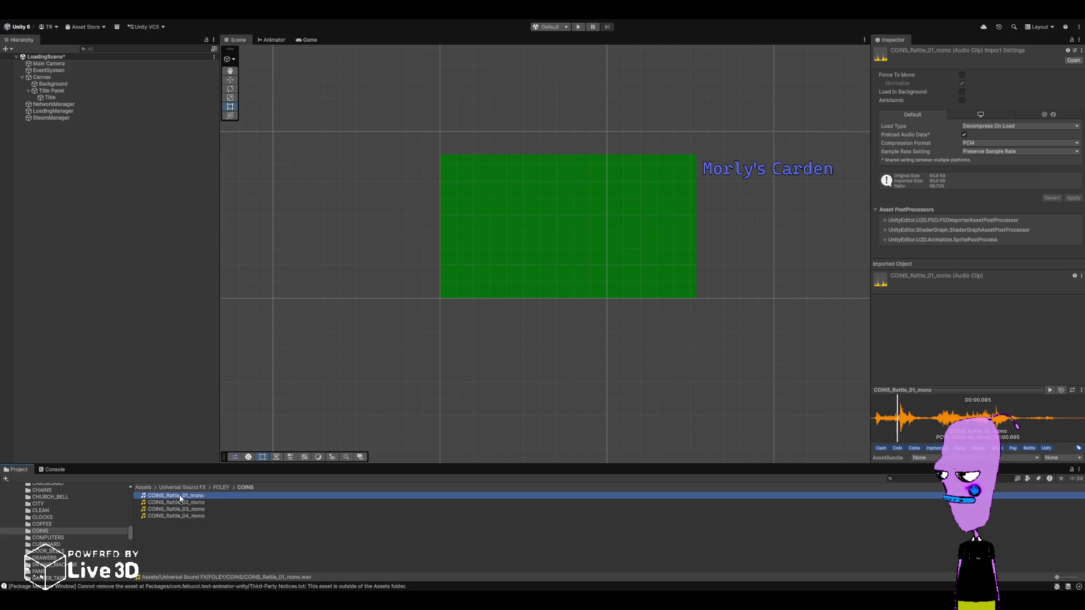
- Preview the COMPUTER beep clips and Sci-Fi_Processing_01 through 06 loops, then open CUPBOARD
{"action": "left_click", "coordinate": [56, 537]}
{"action": "left_click", "coordinate": [185, 496]}
{"action": "left_click", "coordinate": [186, 503]}
{"action": "left_click", "coordinate": [186, 510]}
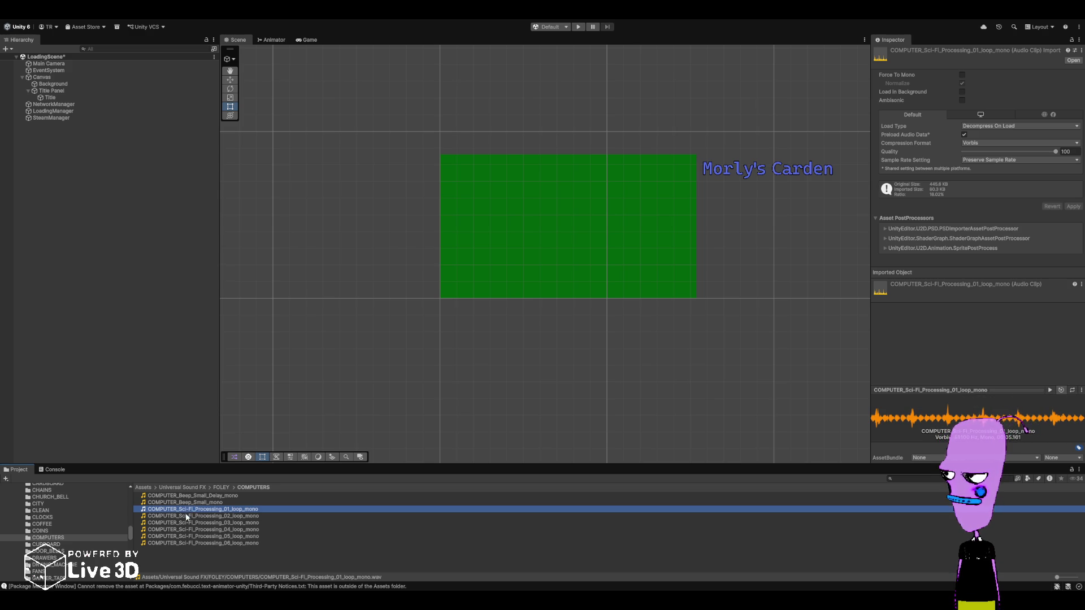
{"action": "left_click", "coordinate": [186, 516]}
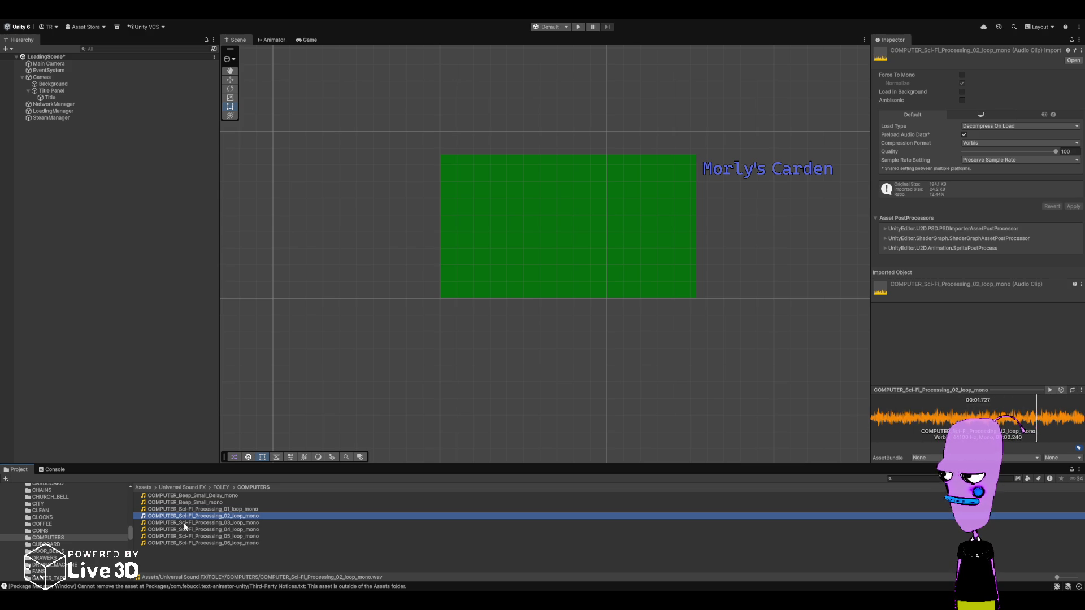
{"action": "left_click", "coordinate": [185, 524]}
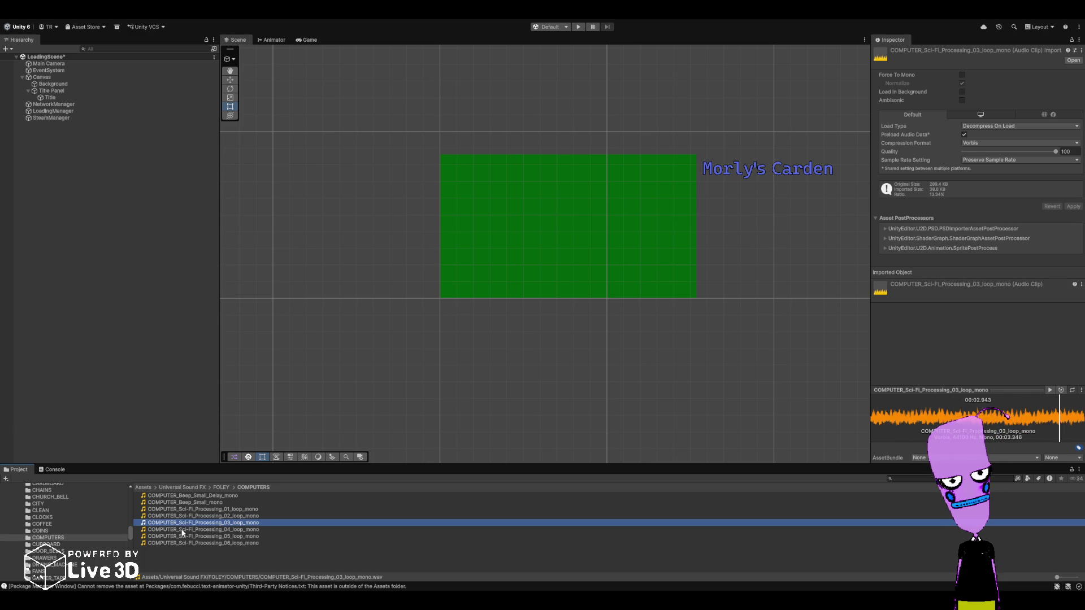
{"action": "left_click", "coordinate": [183, 531]}
{"action": "left_click", "coordinate": [182, 537]}
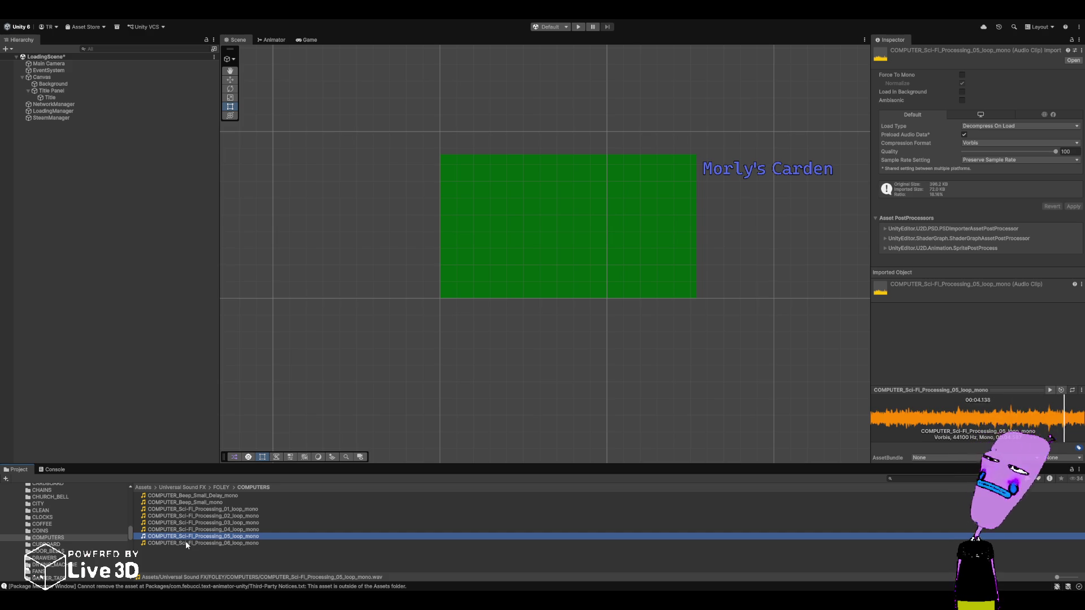
{"action": "left_click", "coordinate": [186, 544]}
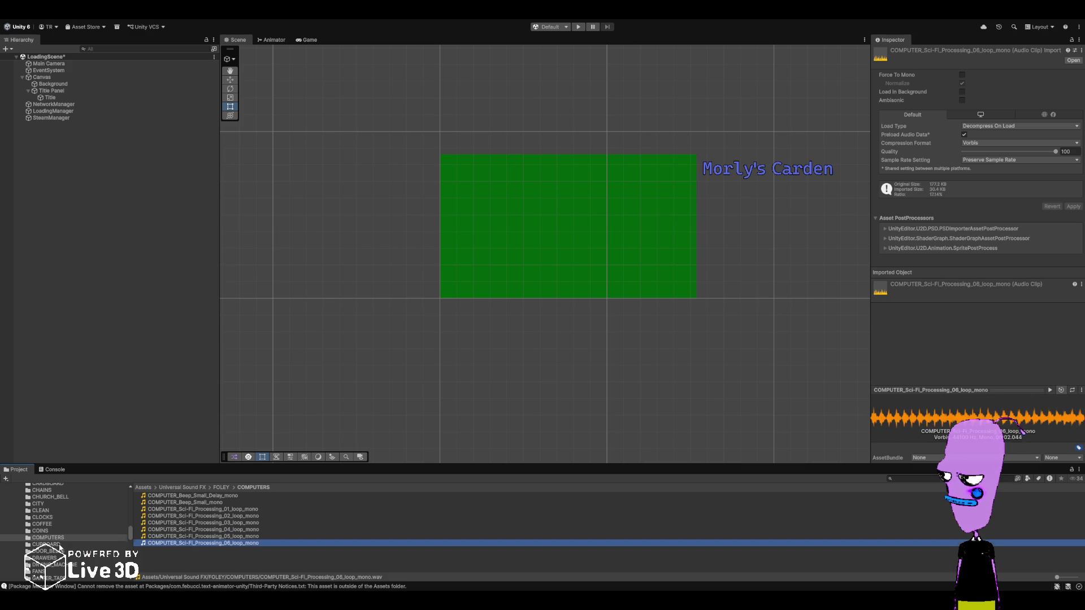
{"action": "left_click", "coordinate": [59, 546]}
{"action": "scroll", "coordinate": [76, 561], "scroll_direction": "down", "scroll_amount": 1}
- Hear DOOR_BELL Ding_Dong_03, then preview DRAWER_Close_03, DRAWER_Interact_02 and DRYING_MACHINE_Open_Door_01
{"action": "left_click", "coordinate": [60, 526]}
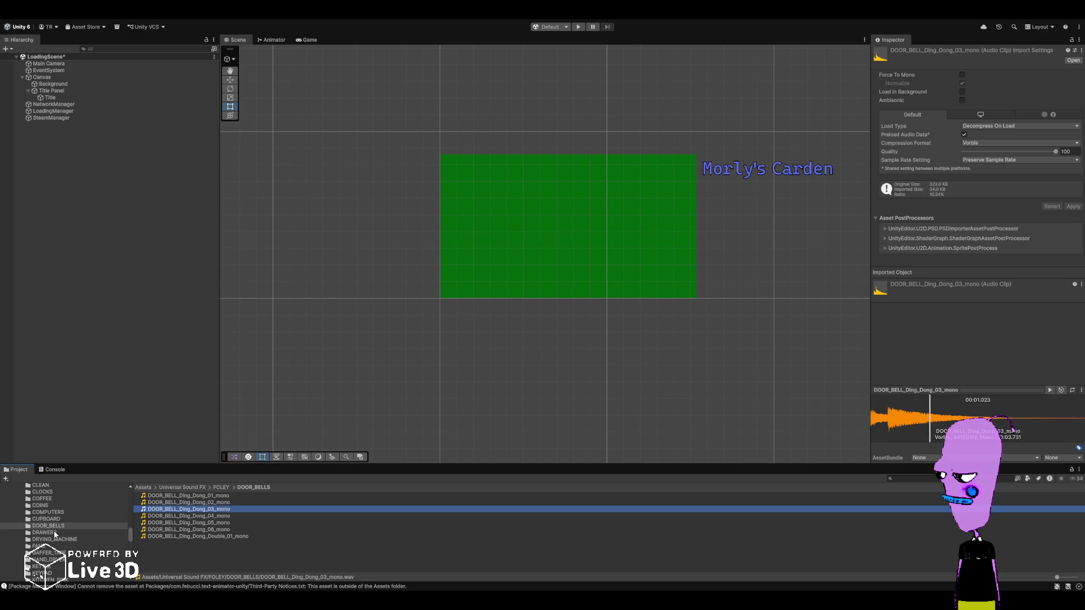
{"action": "left_click", "coordinate": [53, 531]}
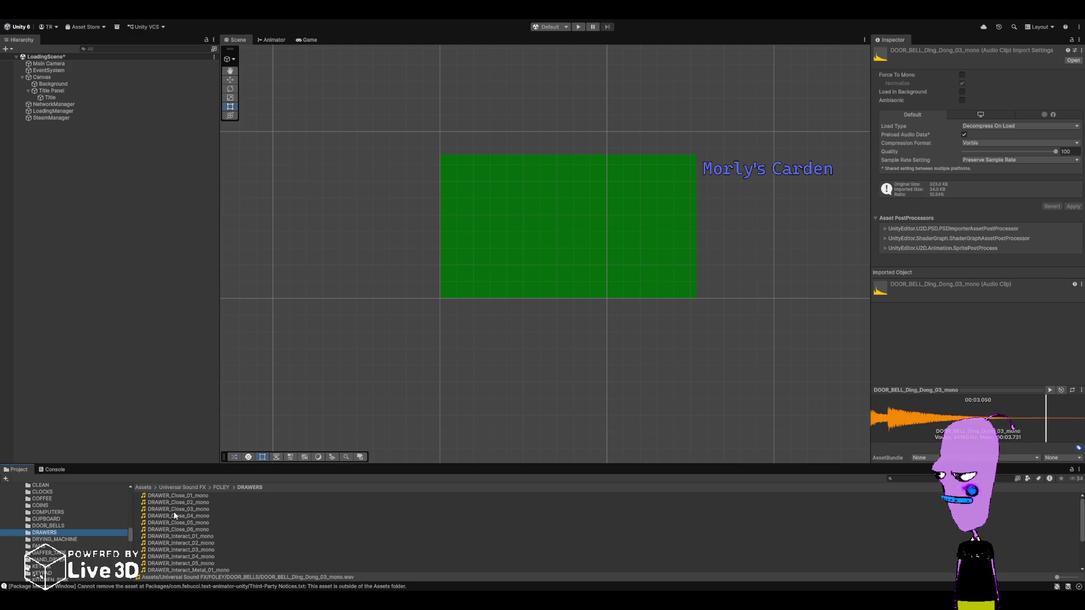
{"action": "left_click", "coordinate": [174, 511]}
{"action": "left_click", "coordinate": [166, 544]}
{"action": "scroll", "coordinate": [166, 544], "scroll_direction": "down", "scroll_amount": 1}
{"action": "left_click", "coordinate": [93, 535]}
{"action": "left_click", "coordinate": [89, 538]}
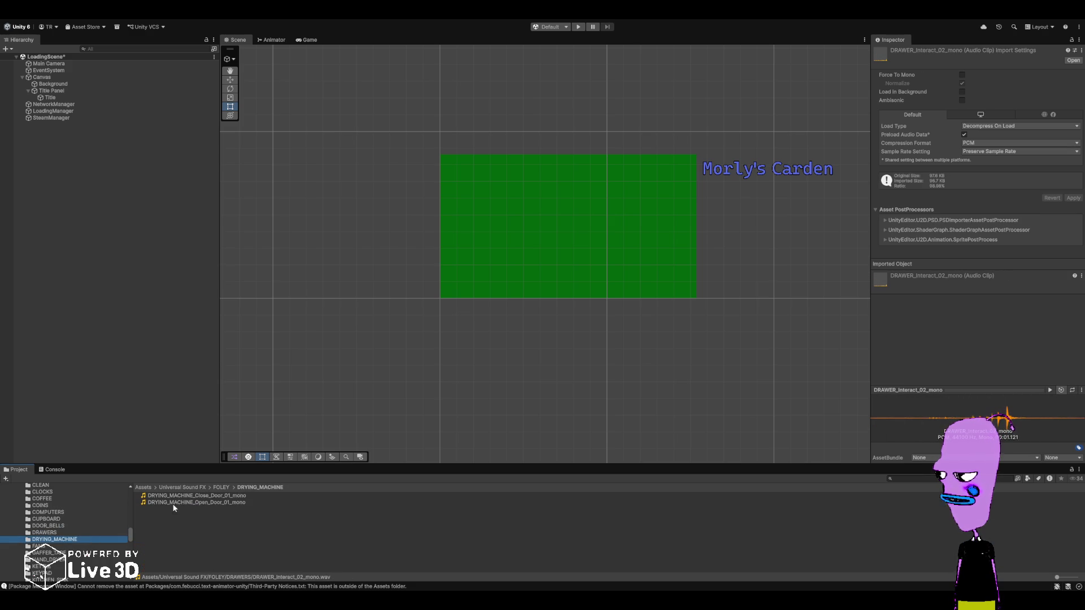
{"action": "key", "text": "Tab"}
{"action": "left_click", "coordinate": [188, 505]}
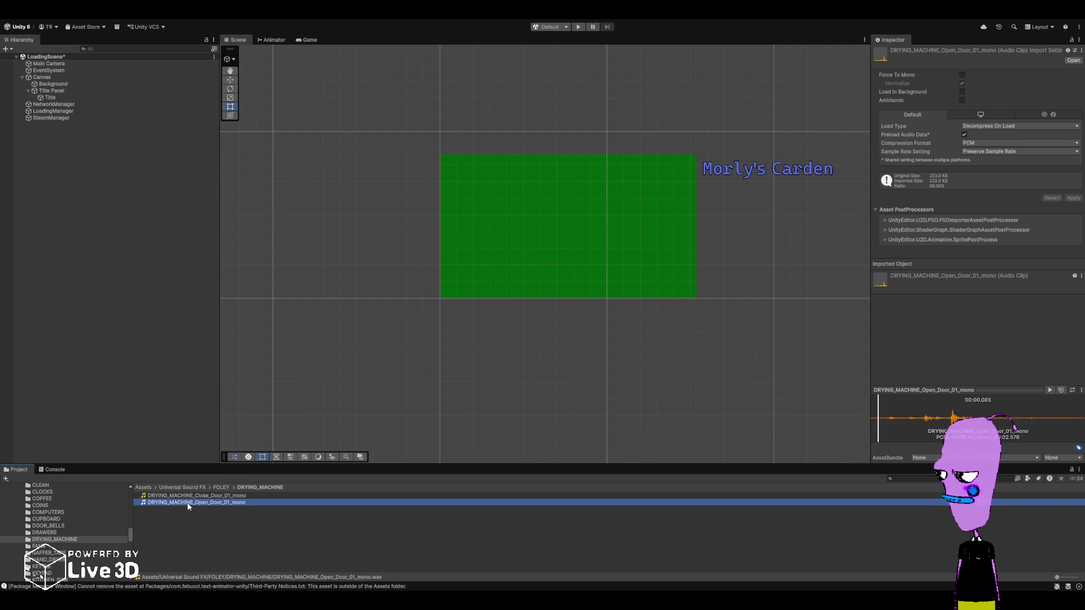
- Preview FAN_Model_02_loop, FOLEY_Gaffer_Tape_Long and HAND_DRYER_Public_Toilet clips
{"action": "left_click", "coordinate": [53, 547]}
{"action": "left_click", "coordinate": [180, 502]}
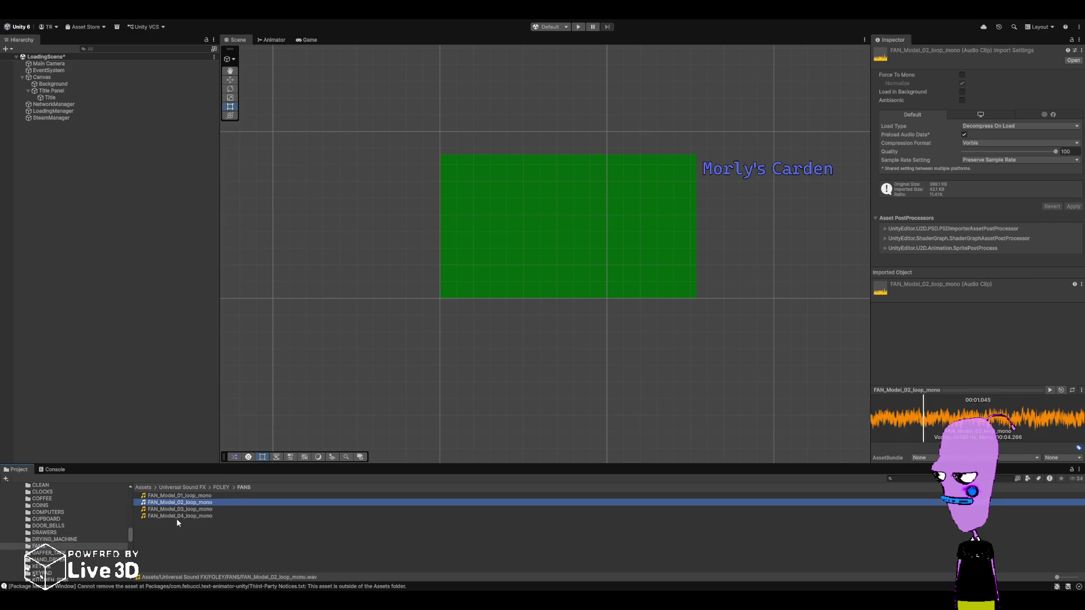
{"action": "scroll", "coordinate": [76, 545], "scroll_direction": "down", "scroll_amount": 2}
{"action": "left_click", "coordinate": [51, 528]}
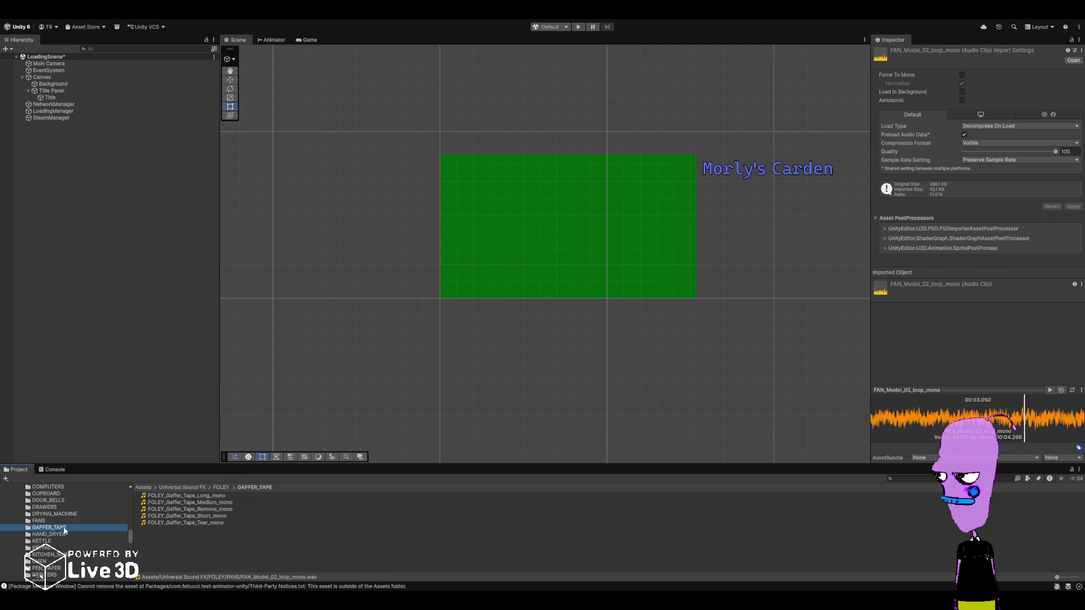
{"action": "left_click", "coordinate": [191, 497]}
{"action": "left_click", "coordinate": [67, 534]}
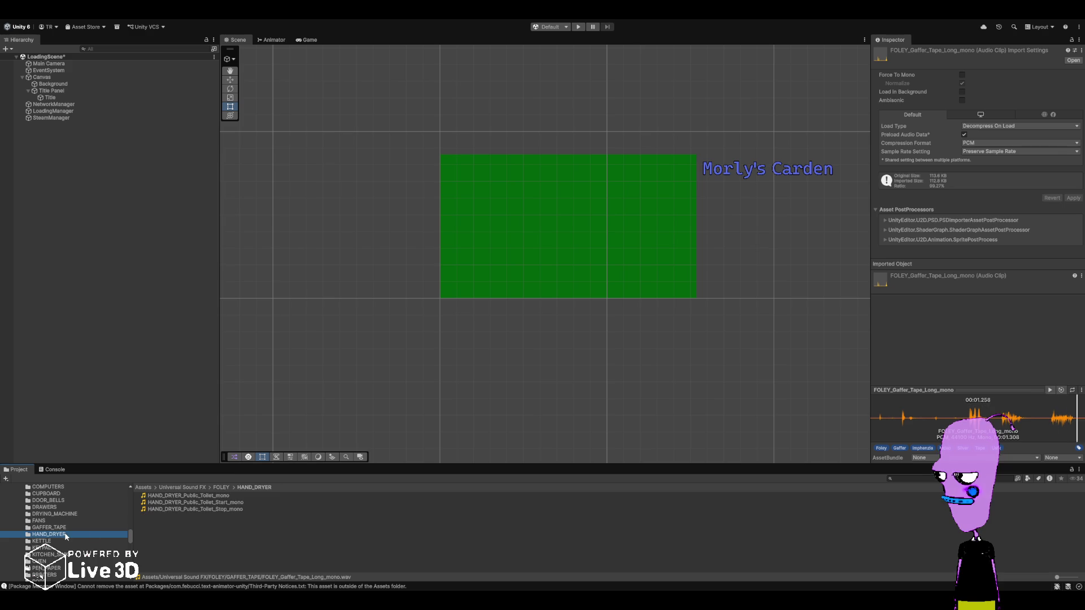
{"action": "left_click", "coordinate": [186, 496]}
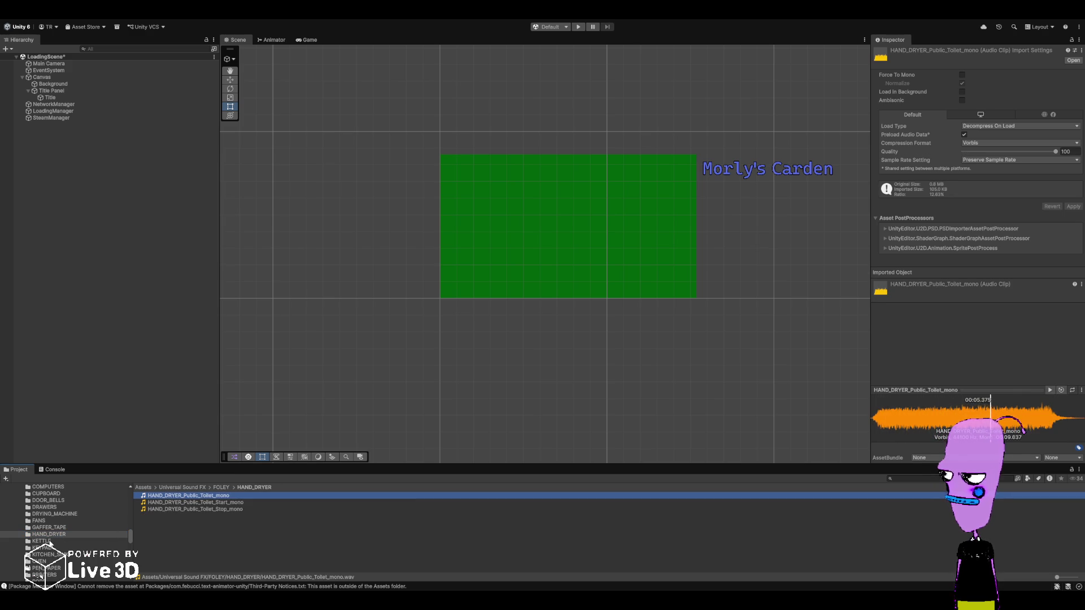
- Preview KETTLE_Boil_01_loop, KEYPAD_Press_4_Digits_01 and OVEN_Open_01, skipping past KITCHEN_SINK
{"action": "left_click", "coordinate": [45, 541]}
{"action": "left_click", "coordinate": [187, 496]}
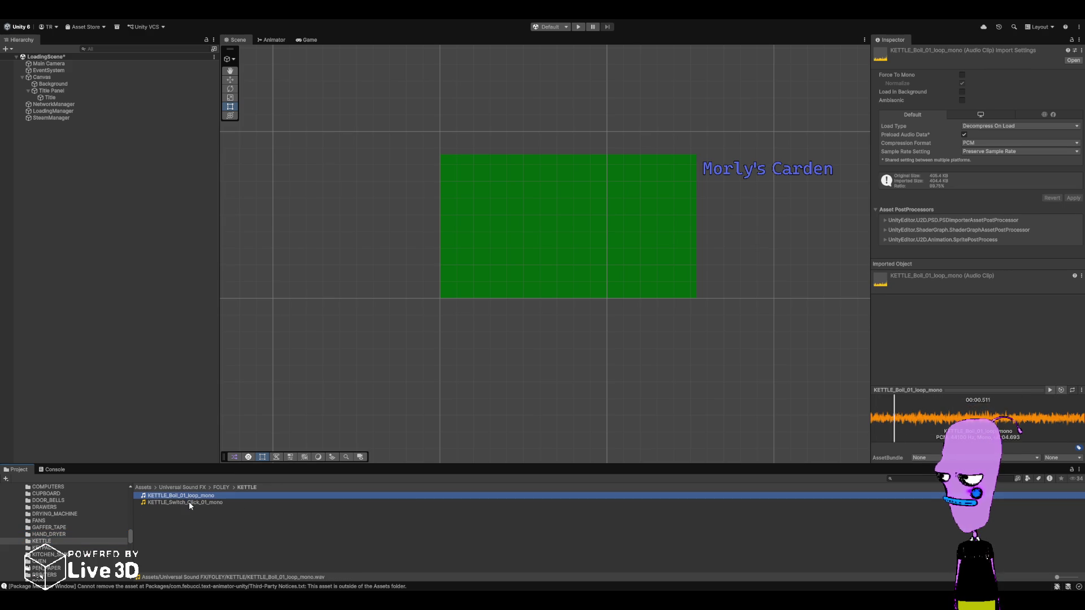
{"action": "scroll", "coordinate": [57, 531], "scroll_direction": "down", "scroll_amount": 2}
{"action": "left_click", "coordinate": [42, 522]}
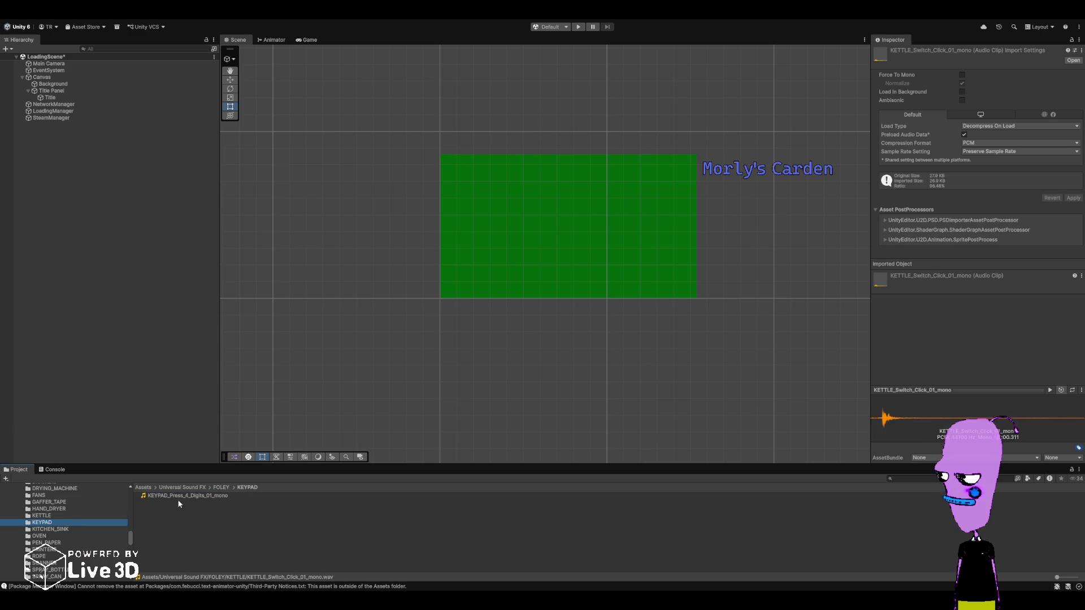
{"action": "left_click", "coordinate": [178, 496]}
{"action": "left_click", "coordinate": [61, 530]}
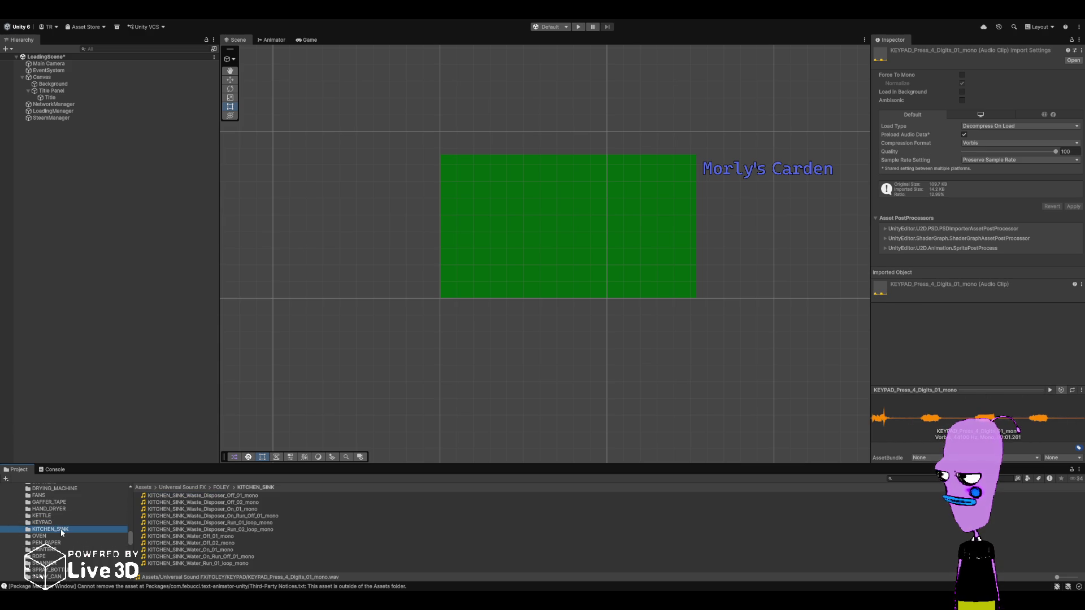
{"action": "left_click", "coordinate": [60, 536]}
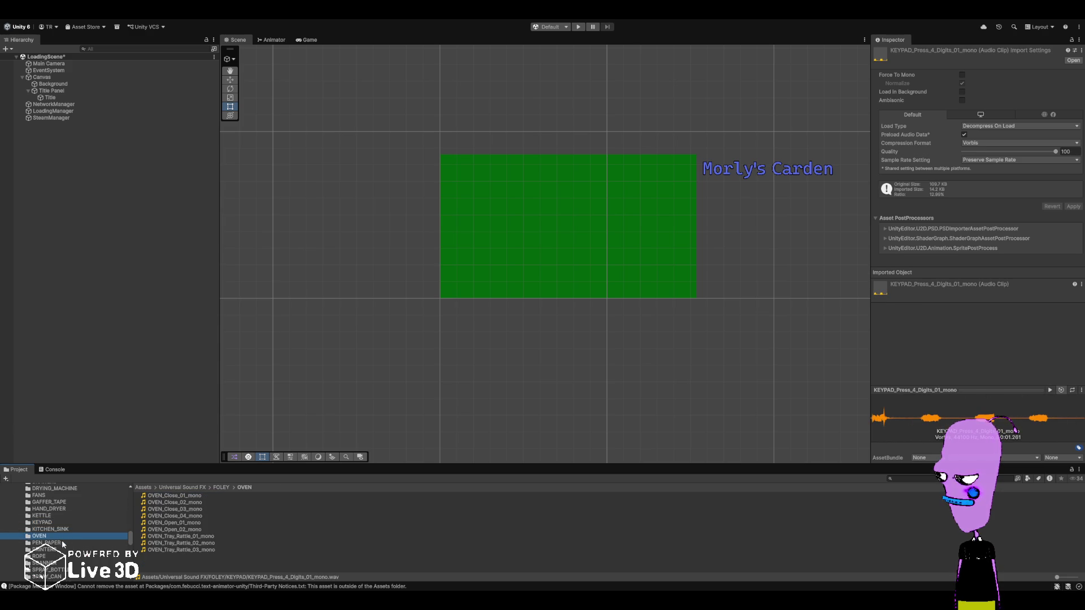
{"action": "left_click", "coordinate": [236, 524]}
- Preview PAPER_Shake_01 twice and the PAPER_Pad tear and rip clips in PEN_PAPER
{"action": "left_click", "coordinate": [49, 543]}
{"action": "scroll", "coordinate": [185, 535], "scroll_direction": "down", "scroll_amount": 3}
{"action": "left_click", "coordinate": [181, 520]}
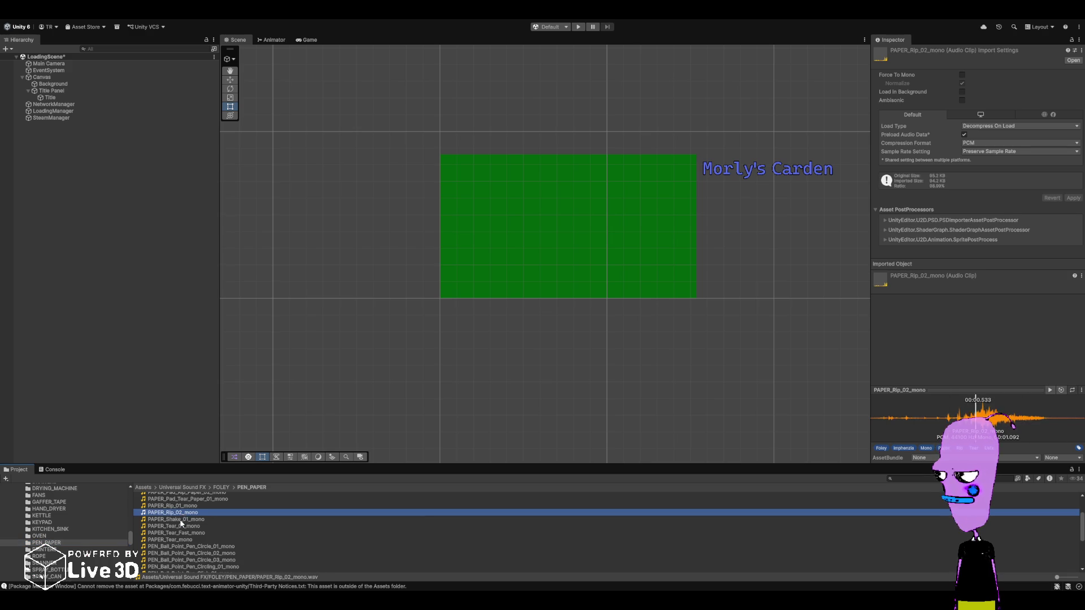
{"action": "left_click", "coordinate": [180, 523]}
{"action": "scroll", "coordinate": [176, 544], "scroll_direction": "up", "scroll_amount": 3}
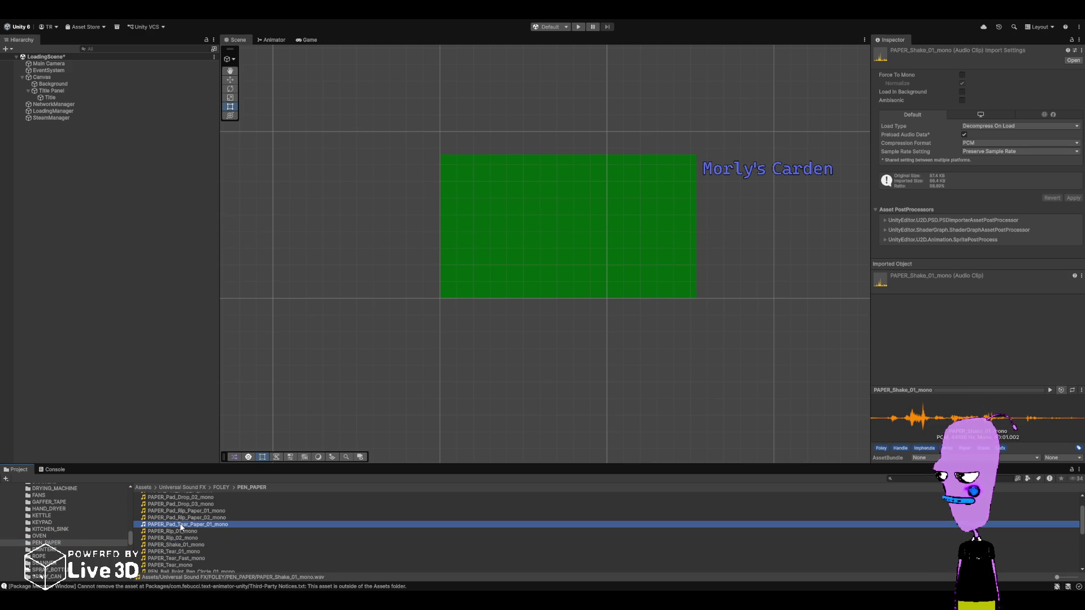
{"action": "left_click", "coordinate": [180, 524]}
{"action": "left_click", "coordinate": [182, 518]}
{"action": "left_click", "coordinate": [183, 511]}
{"action": "scroll", "coordinate": [180, 531], "scroll_direction": "down", "scroll_amount": 4}
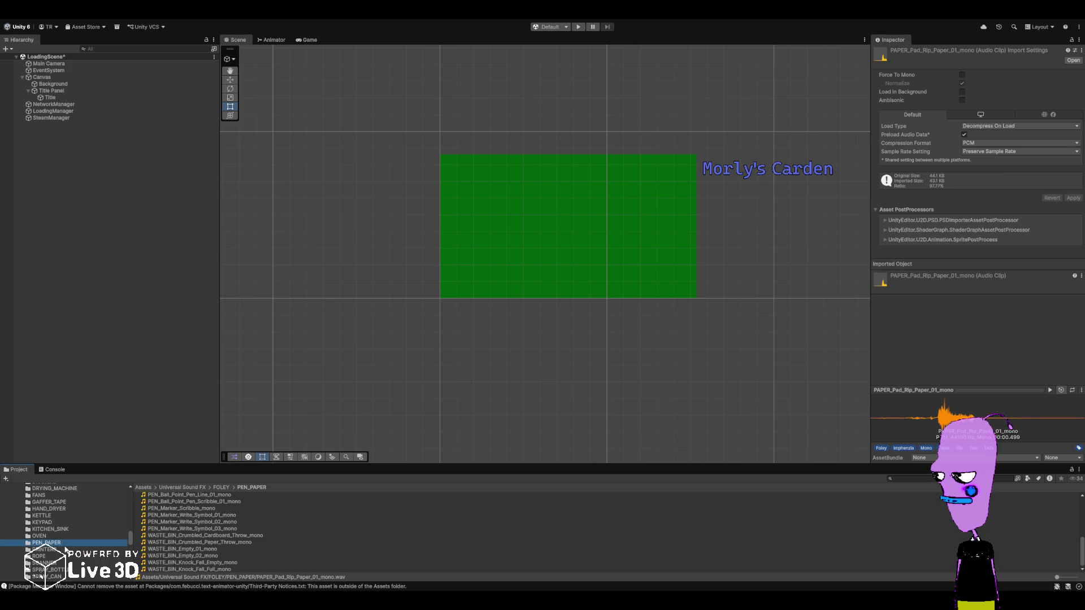
- Preview PRINTER_Matrix_01_loop, then step through the ROPE_Slide clips
{"action": "left_click", "coordinate": [66, 550]}
{"action": "left_click", "coordinate": [175, 497]}
{"action": "scroll", "coordinate": [48, 508], "scroll_direction": "down", "scroll_amount": 3}
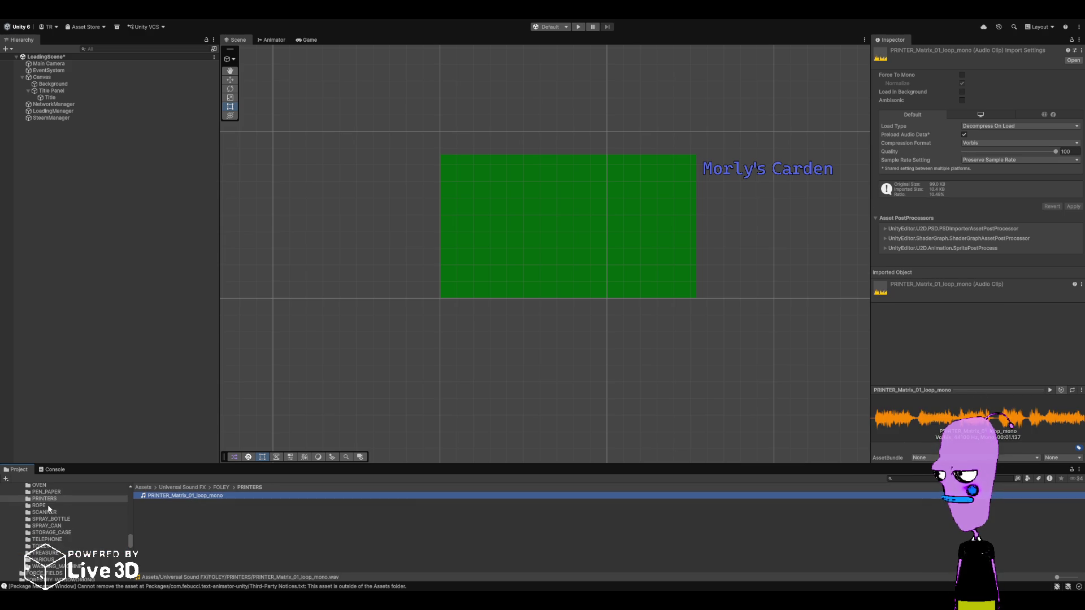
{"action": "left_click", "coordinate": [49, 506]}
{"action": "left_click", "coordinate": [163, 496]}
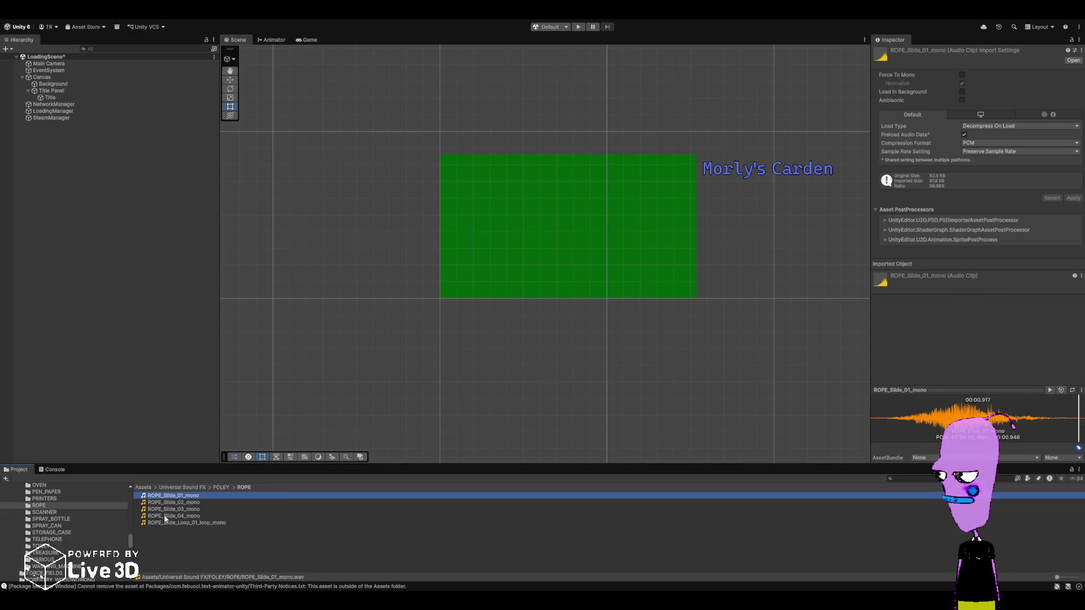
{"action": "key", "text": "Down"}
{"action": "key", "text": "Down"}
{"action": "key", "text": "Down"}
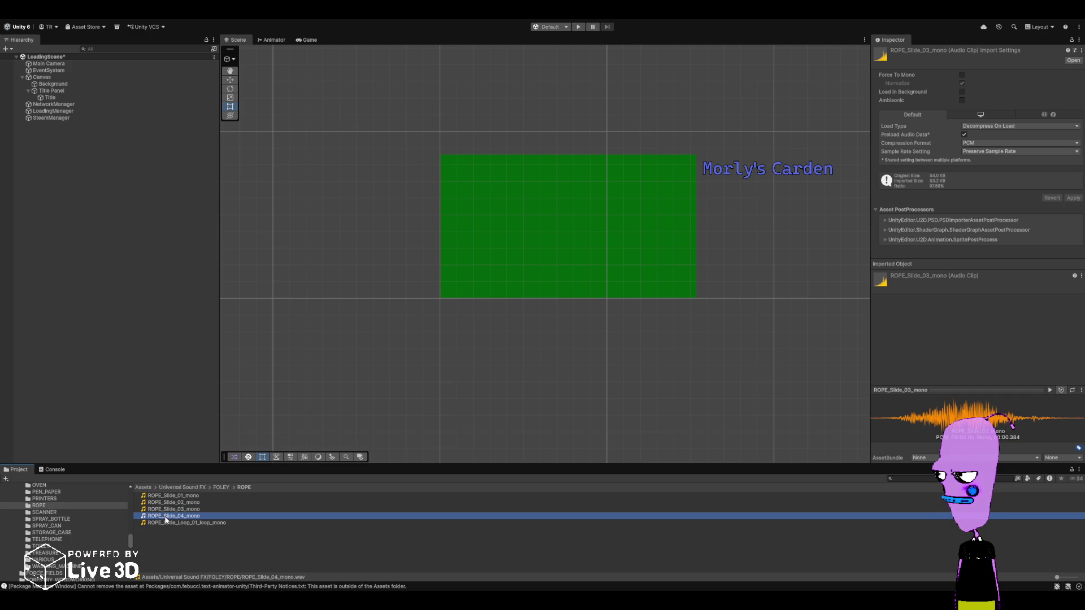
- Preview SCANNER_Scan_Fast_01 and 02, then SPRAY_CAN_Shake_01_mono, and open STORAGE_CASE
{"action": "left_click", "coordinate": [45, 512]}
{"action": "left_click", "coordinate": [185, 498]}
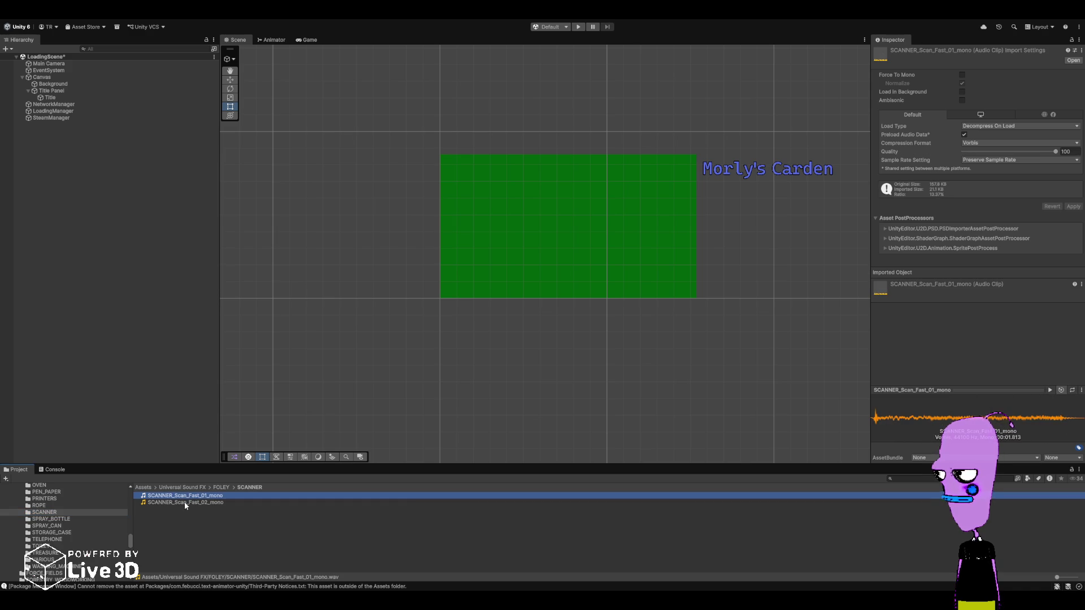
{"action": "left_click", "coordinate": [184, 502]}
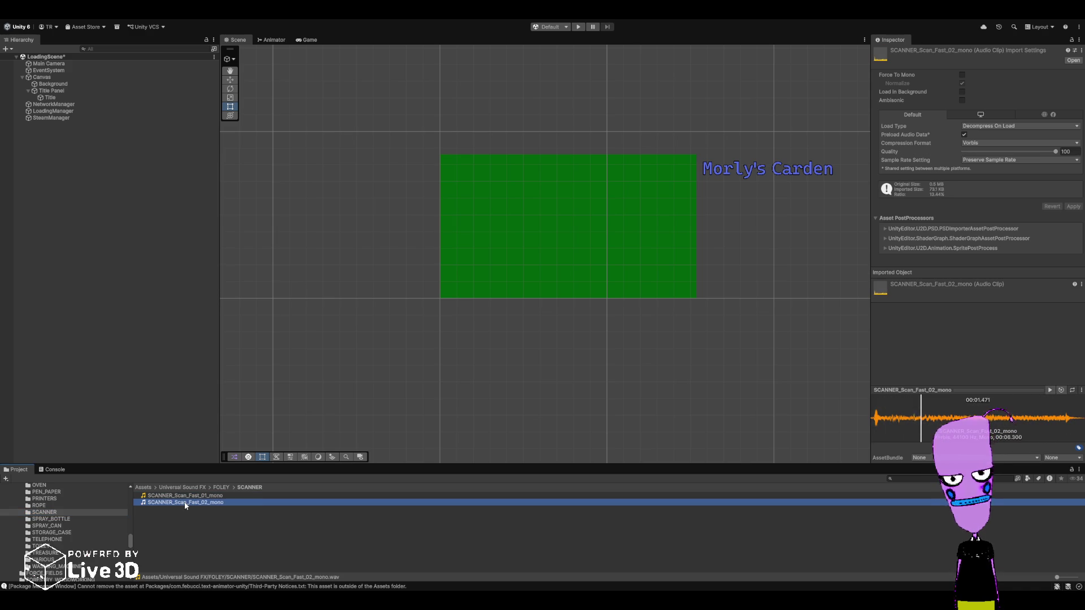
{"action": "left_click", "coordinate": [185, 497]}
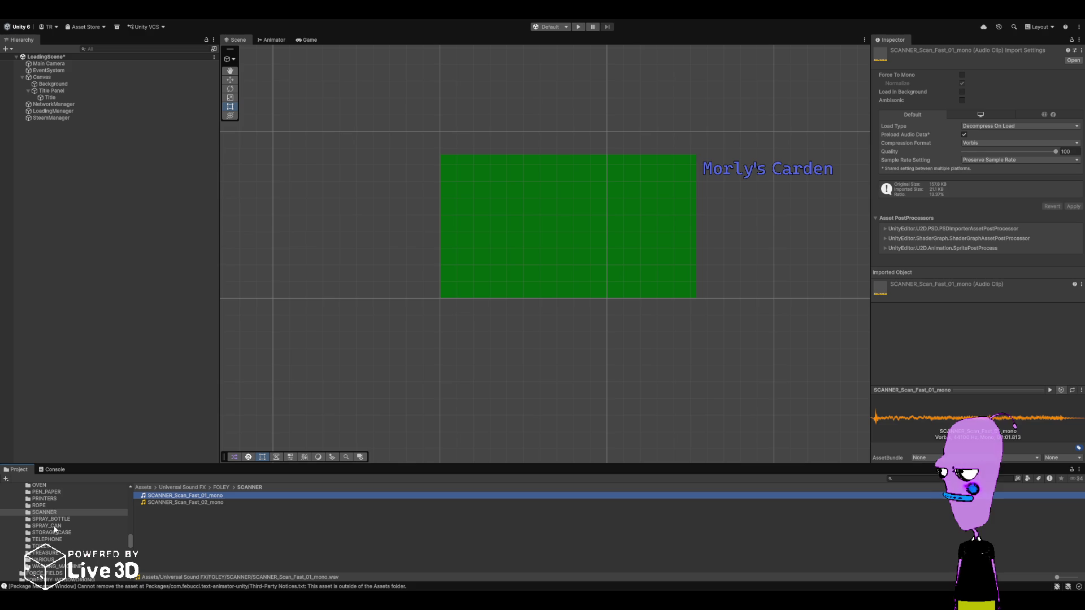
{"action": "left_click", "coordinate": [53, 525]}
{"action": "left_click", "coordinate": [54, 534]}
{"action": "left_click", "coordinate": [55, 529]}
{"action": "left_click", "coordinate": [182, 497]}
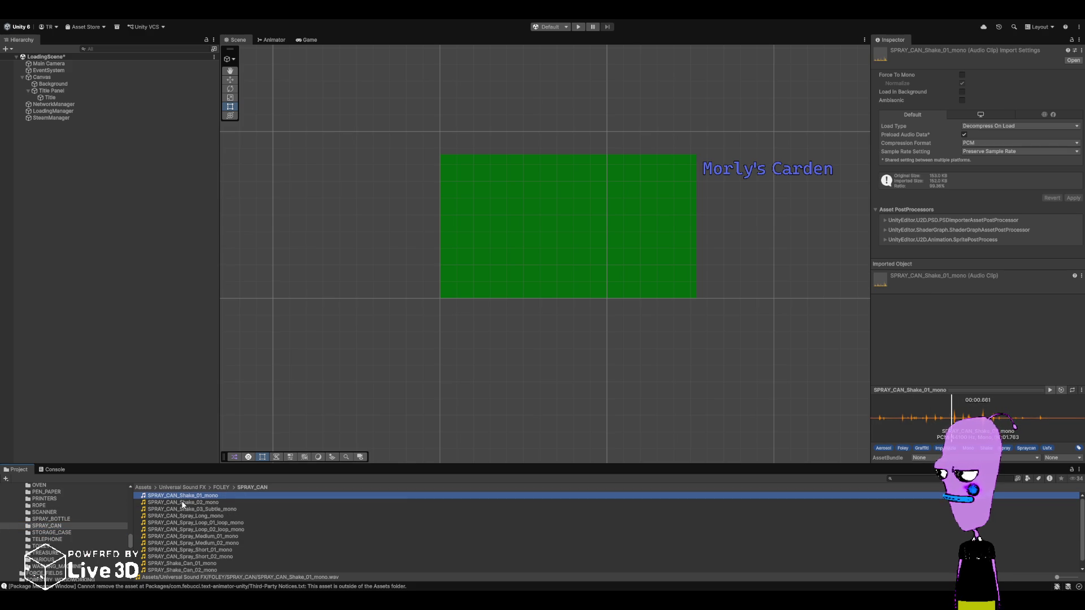
{"action": "left_click", "coordinate": [59, 532]}
- Preview the TELEPHONE Ring_02 and Ring_05 clips, then the TOILET_Flush_Model_01 clip
{"action": "left_click", "coordinate": [57, 539]}
{"action": "left_click", "coordinate": [209, 538]}
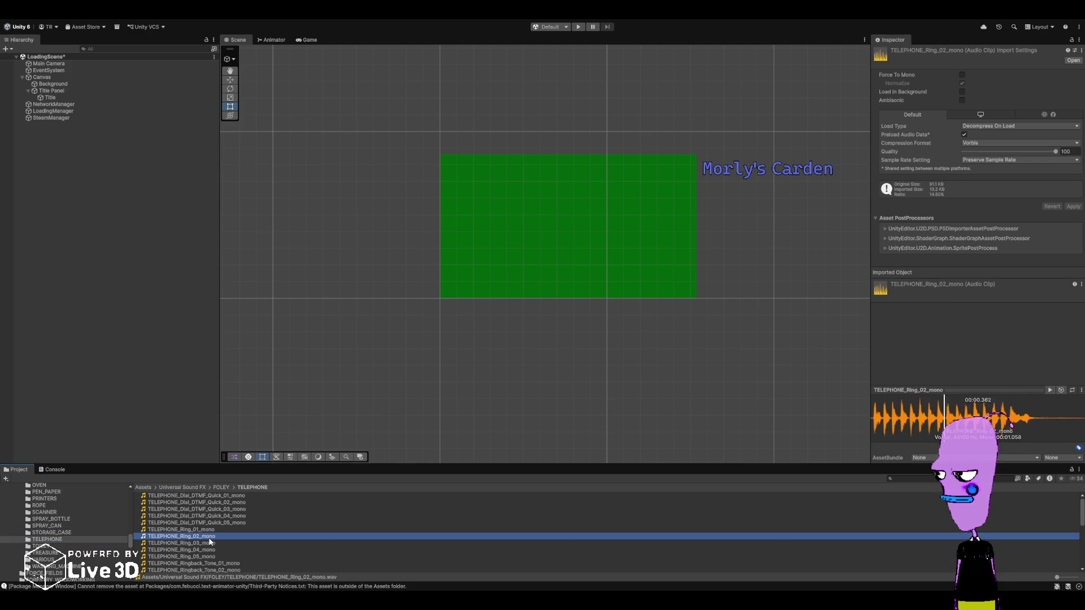
{"action": "scroll", "coordinate": [208, 537], "scroll_direction": "down", "scroll_amount": 5}
{"action": "scroll", "coordinate": [209, 541], "scroll_direction": "up", "scroll_amount": 5}
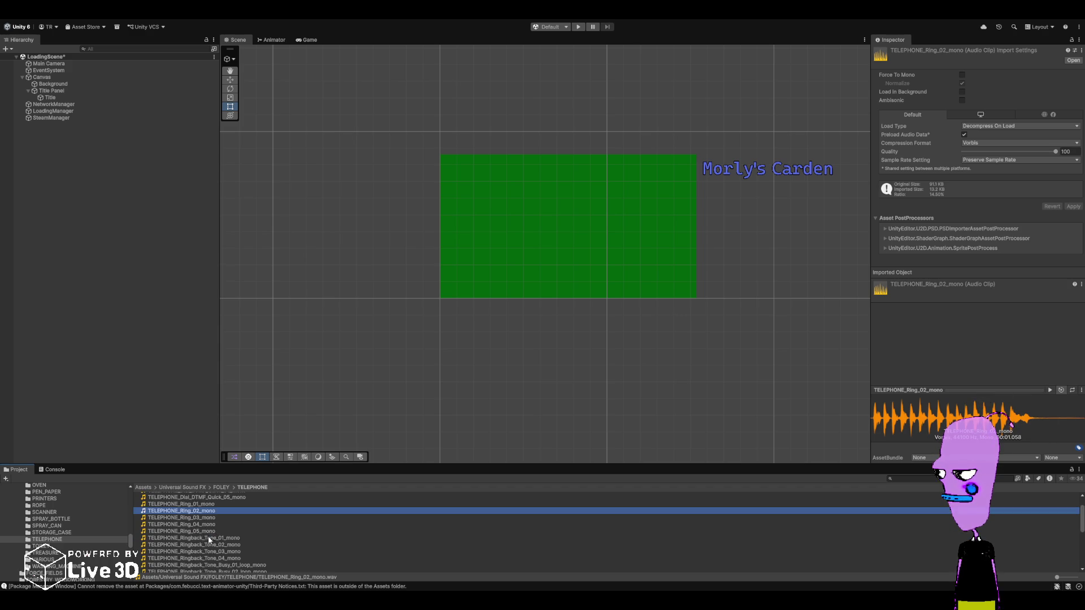
{"action": "left_click", "coordinate": [186, 531]}
{"action": "left_click", "coordinate": [43, 547]}
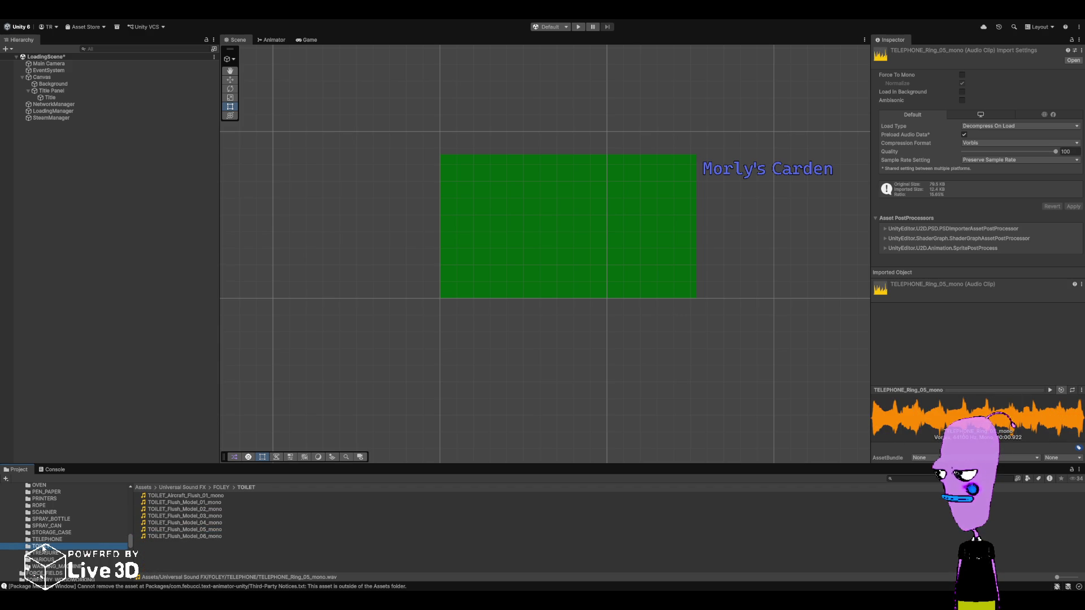
{"action": "left_click", "coordinate": [221, 502]}
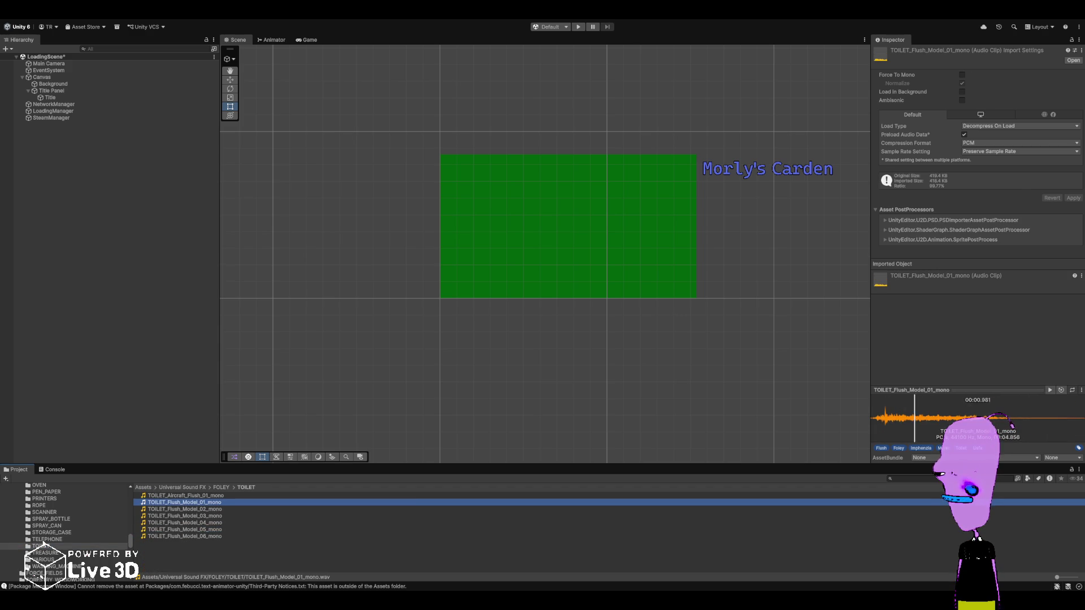
- Back in TELEPHONE, audition Dial_DTMF_Quick_04 and the Ring_01 through Ring_05 clips
{"action": "left_click", "coordinate": [100, 539]}
{"action": "left_click", "coordinate": [182, 515]}
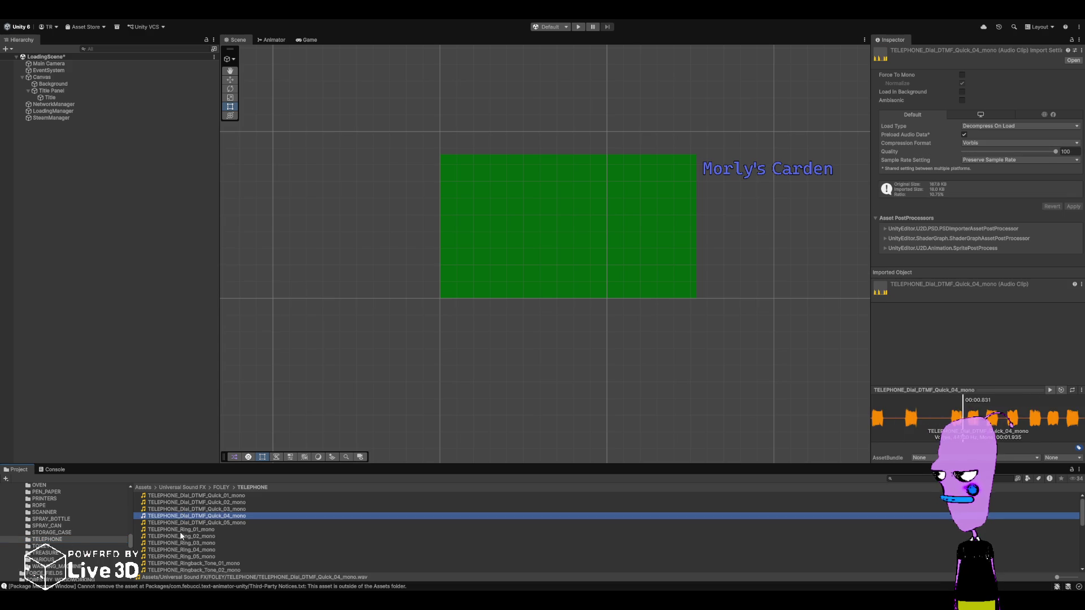
{"action": "left_click", "coordinate": [180, 533]}
{"action": "left_click", "coordinate": [182, 543]}
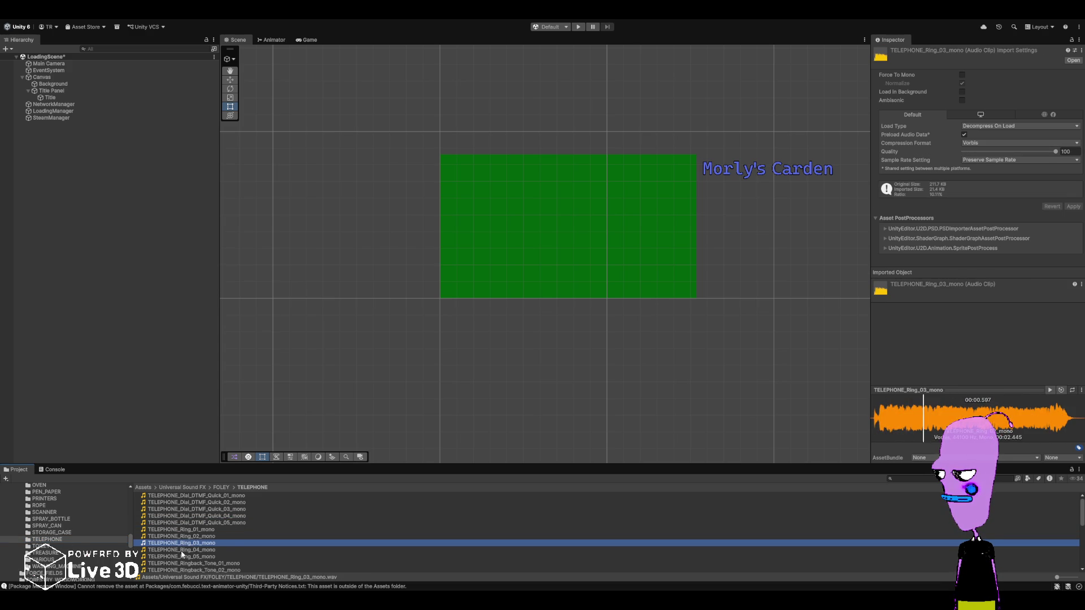
{"action": "left_click", "coordinate": [182, 551]}
{"action": "left_click", "coordinate": [183, 557]}
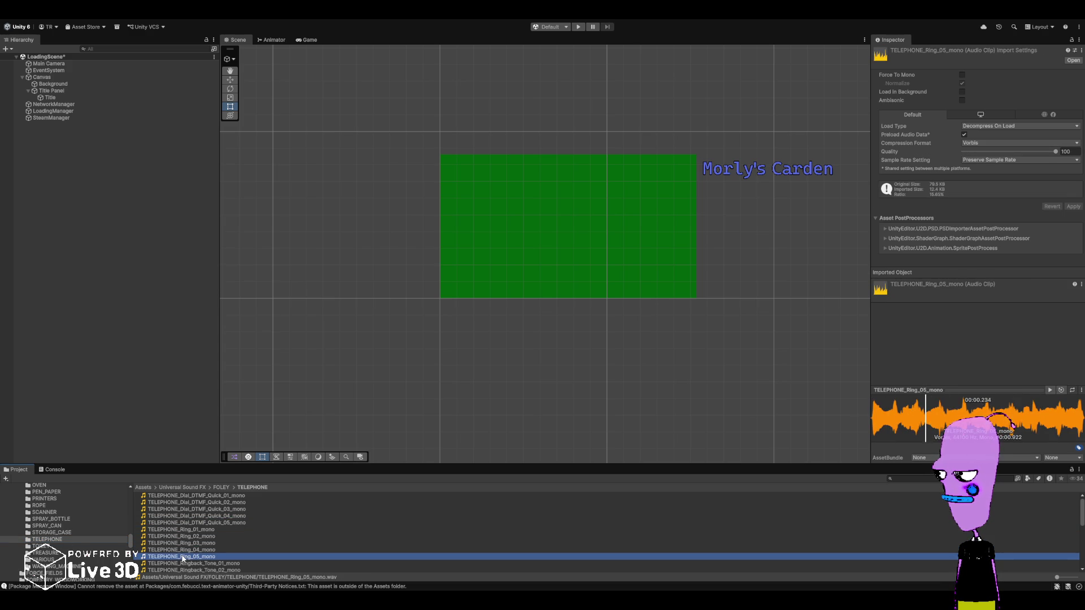
{"action": "left_click", "coordinate": [189, 530]}
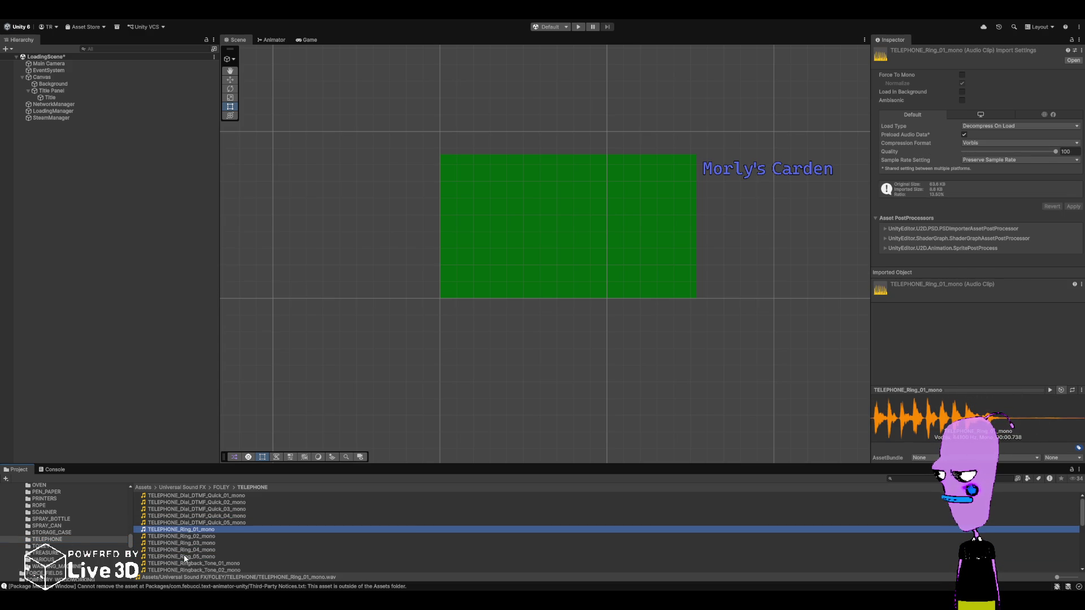
- Audition TELEPHONE_Ringback_Tone_01 through 04 and the busy-tone loop clips
{"action": "scroll", "coordinate": [185, 558], "scroll_direction": "down", "scroll_amount": 2}
{"action": "left_click", "coordinate": [190, 538]}
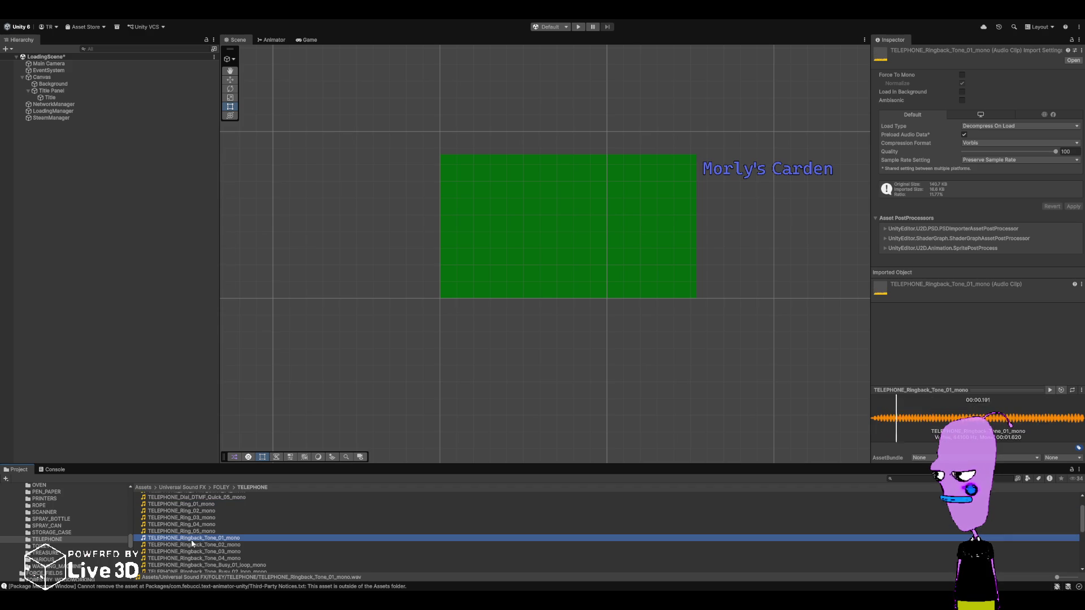
{"action": "scroll", "coordinate": [191, 545], "scroll_direction": "down", "scroll_amount": 2}
{"action": "left_click", "coordinate": [194, 520]}
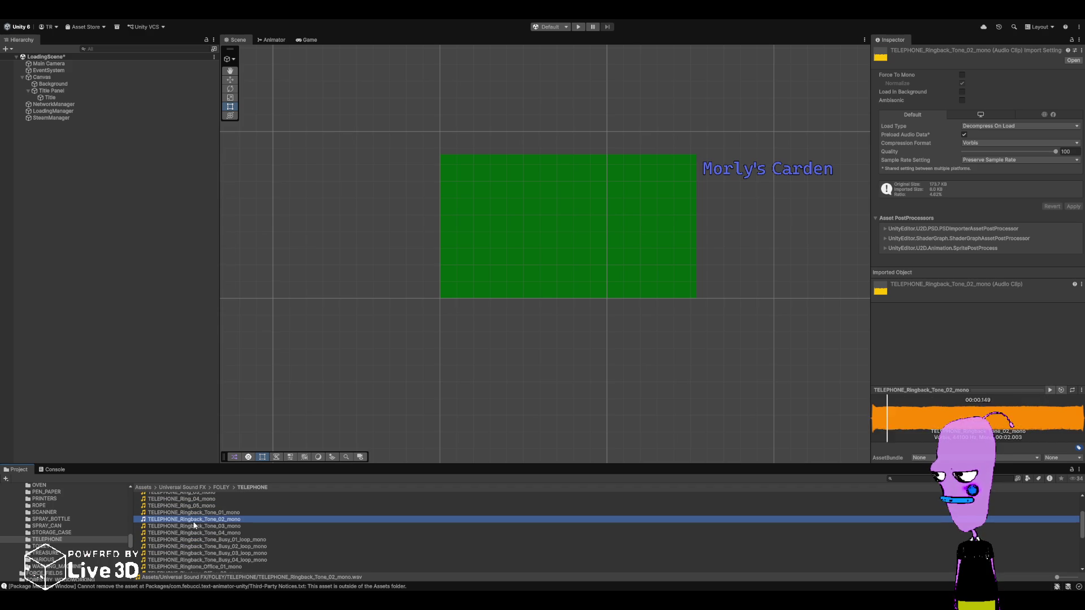
{"action": "left_click", "coordinate": [195, 526]}
{"action": "left_click", "coordinate": [194, 534]}
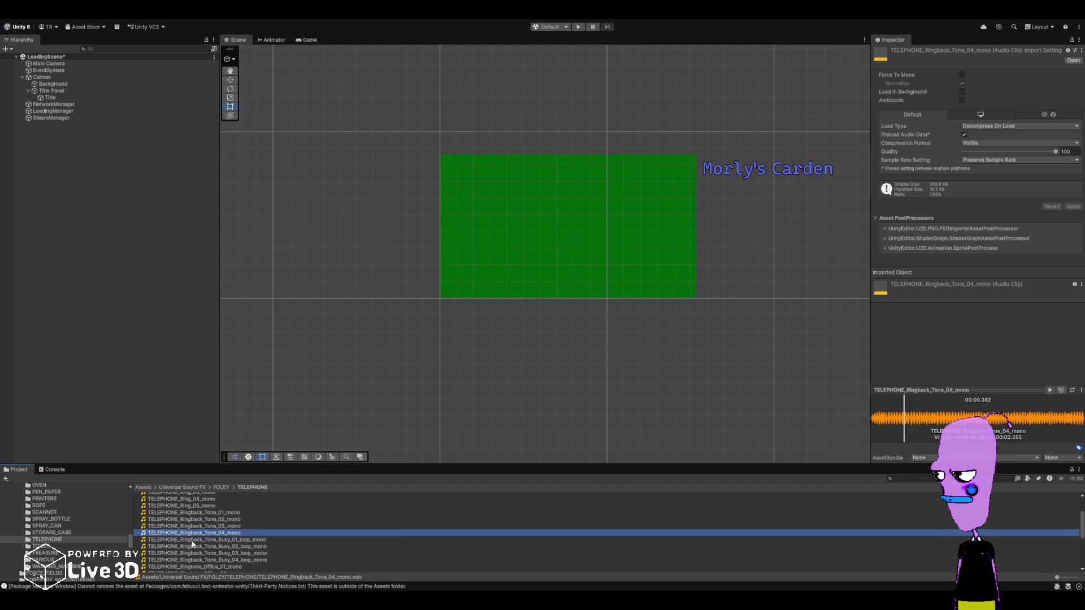
{"action": "left_click", "coordinate": [191, 545]}
{"action": "left_click", "coordinate": [192, 540]}
- Audition the TELEPHONE_Ringtone_Office_01 through 05 clips, replaying Office_04
{"action": "scroll", "coordinate": [193, 545], "scroll_direction": "down", "scroll_amount": 3}
{"action": "left_click", "coordinate": [194, 516]}
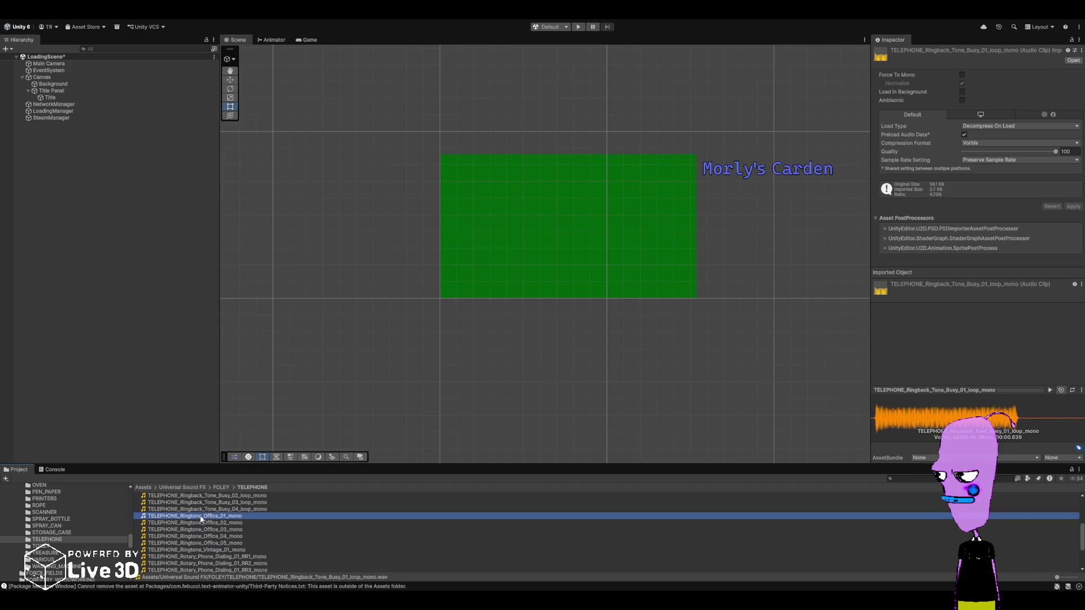
{"action": "left_click", "coordinate": [197, 522]}
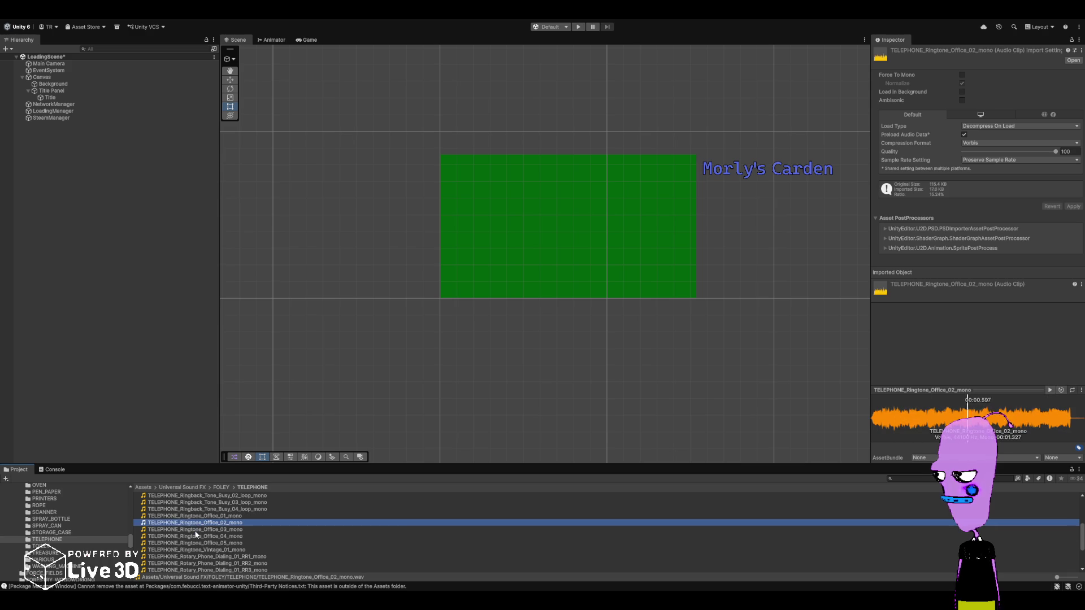
{"action": "left_click", "coordinate": [196, 531]}
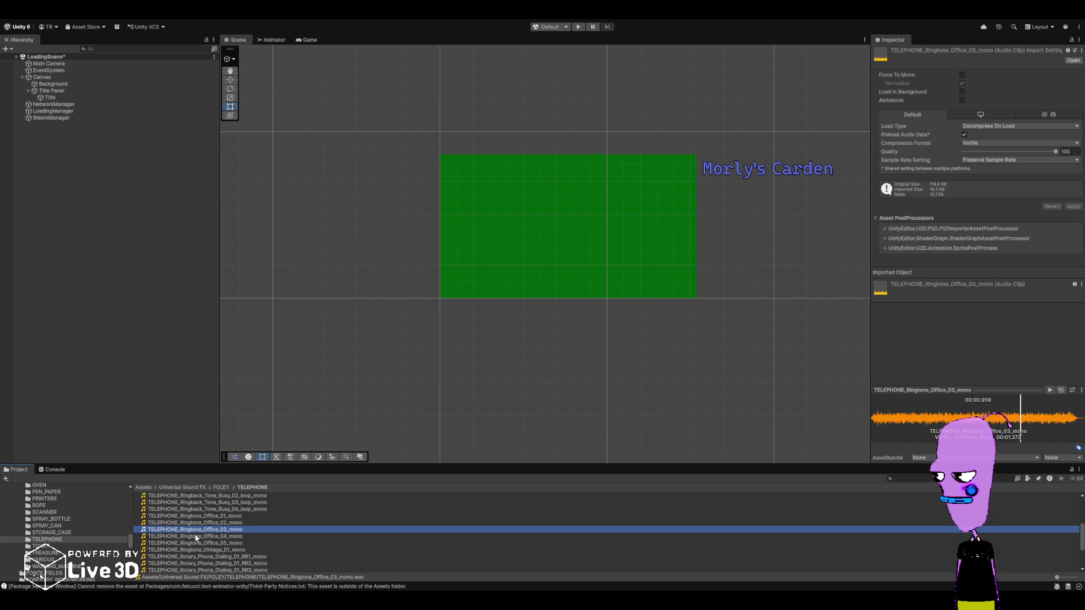
{"action": "left_click", "coordinate": [196, 537]}
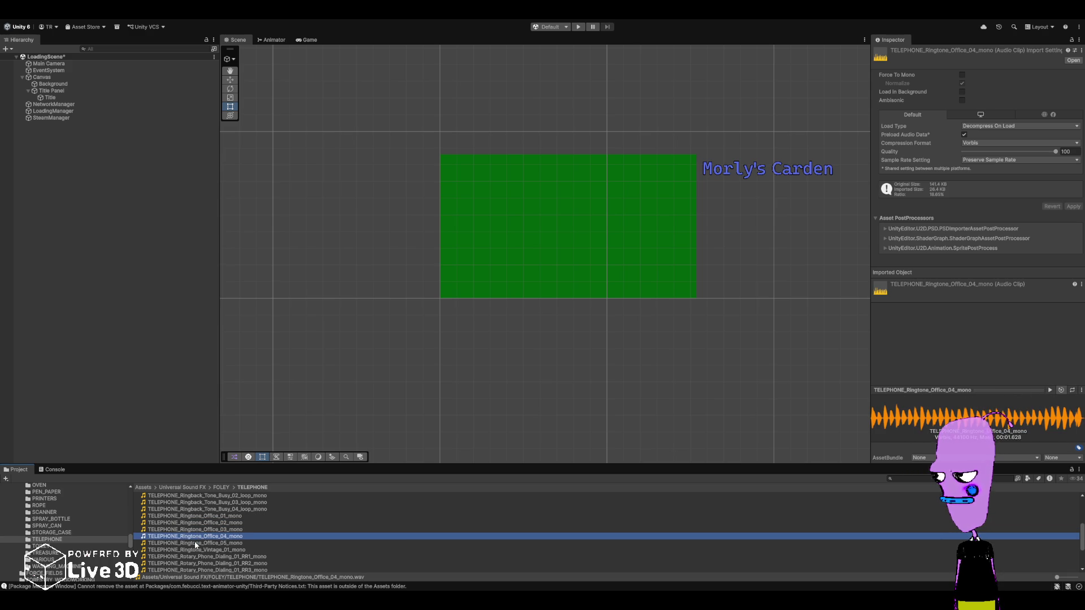
{"action": "left_click", "coordinate": [198, 537]}
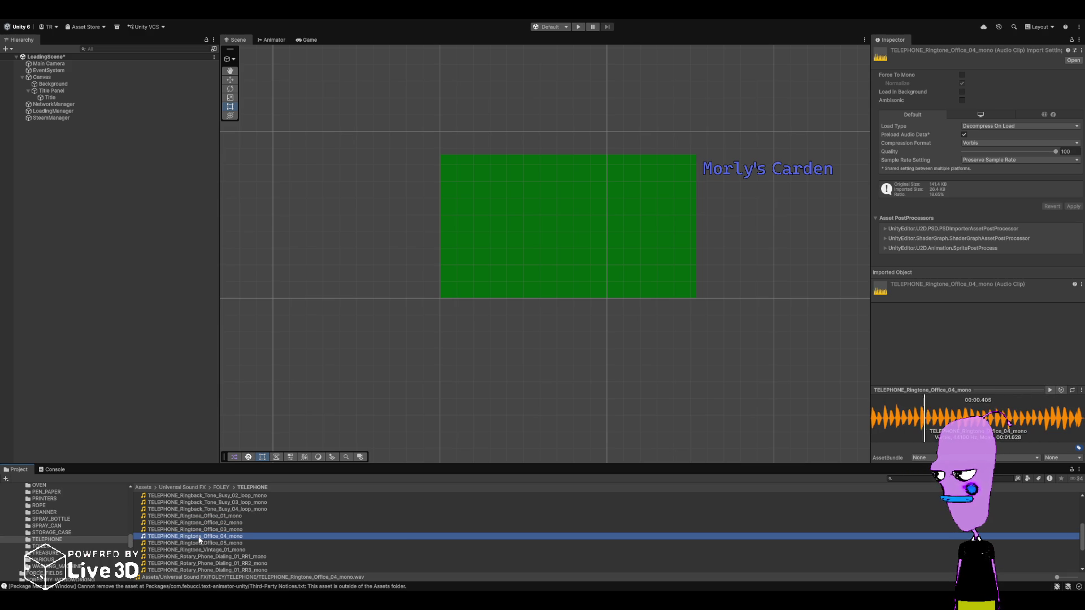
{"action": "left_click", "coordinate": [197, 543]}
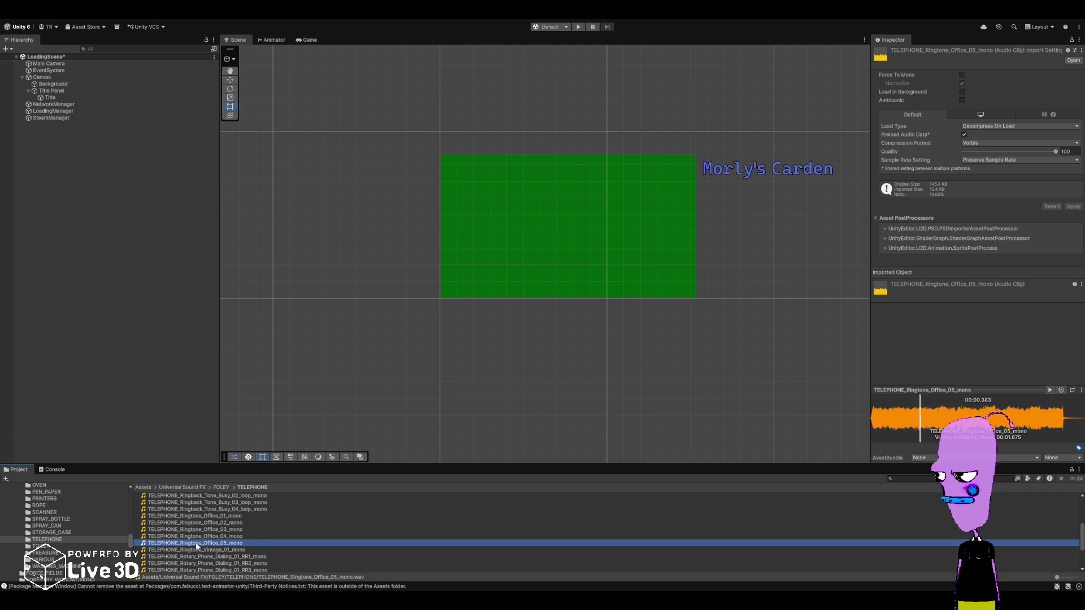
{"action": "scroll", "coordinate": [196, 547], "scroll_direction": "down", "scroll_amount": 3}
{"action": "scroll", "coordinate": [197, 547], "scroll_direction": "up", "scroll_amount": 3}
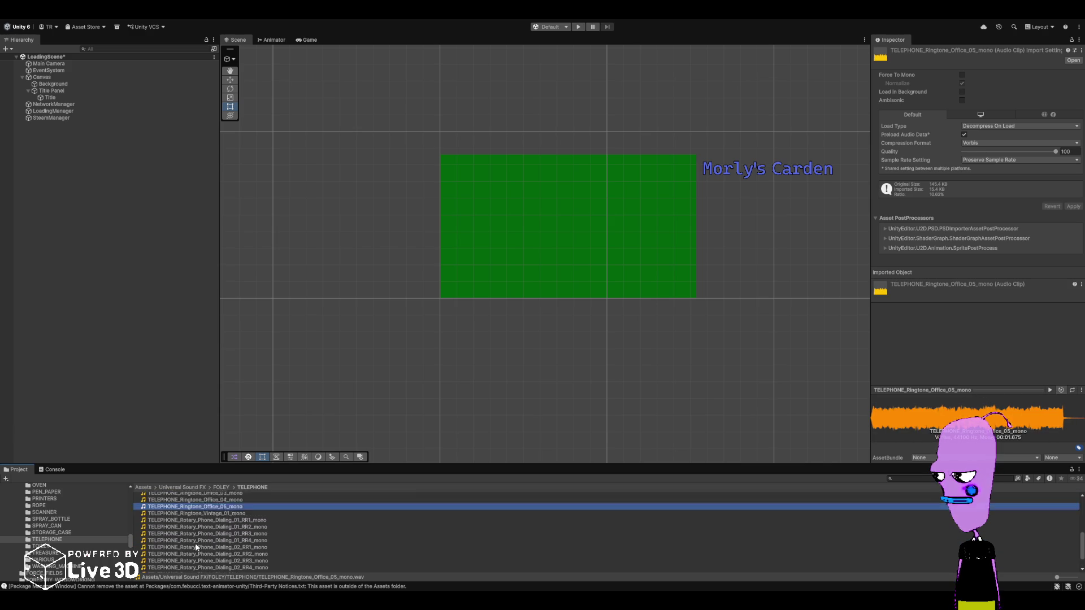
{"action": "key", "text": "Up"}
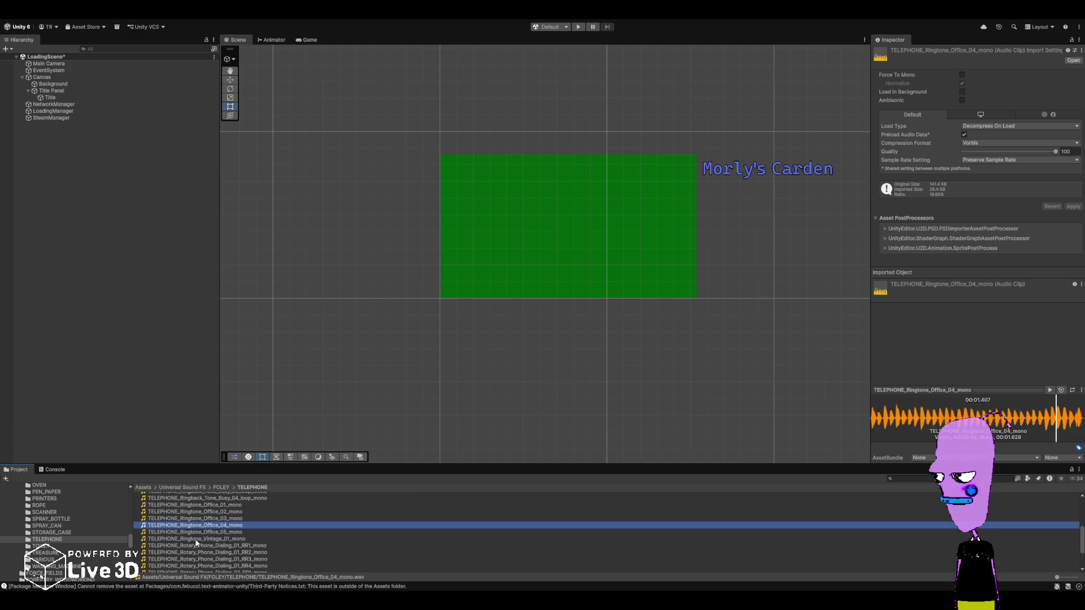
- Preview Ringtone_Vintage_01, replay Office_04 in the Inspector, then open the TOILET folder
{"action": "left_click", "coordinate": [196, 540]}
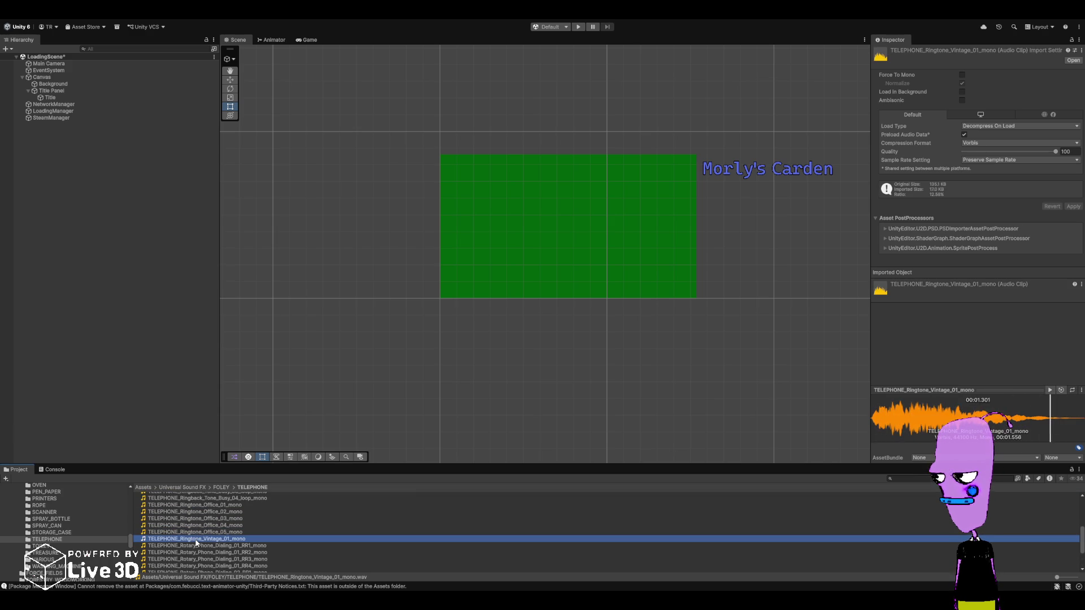
{"action": "left_click", "coordinate": [200, 526]}
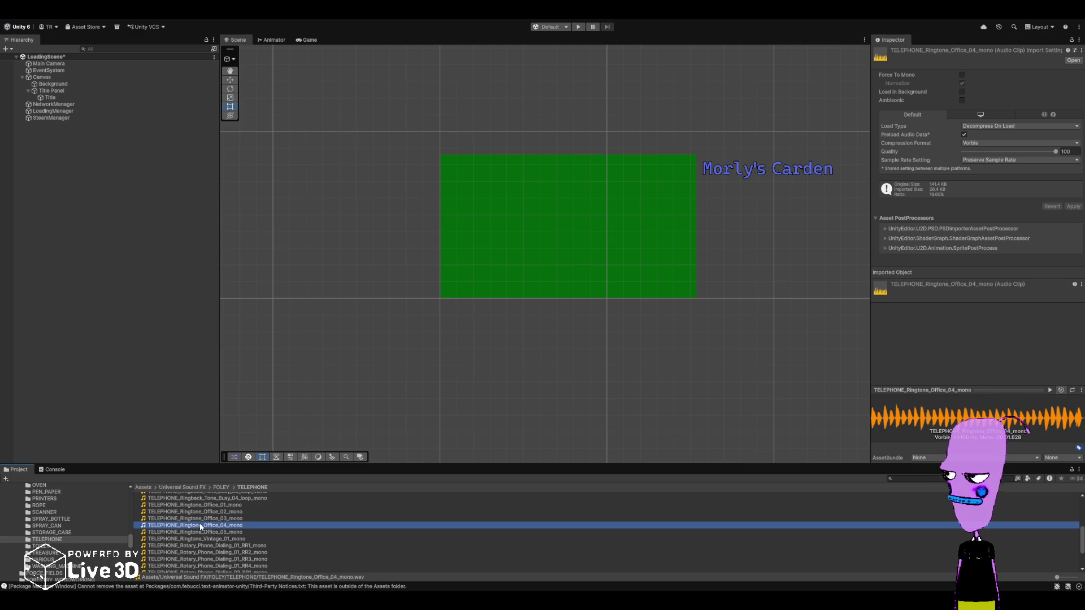
{"action": "scroll", "coordinate": [199, 528], "scroll_direction": "down", "scroll_amount": 3}
{"action": "scroll", "coordinate": [198, 538], "scroll_direction": "up", "scroll_amount": 3}
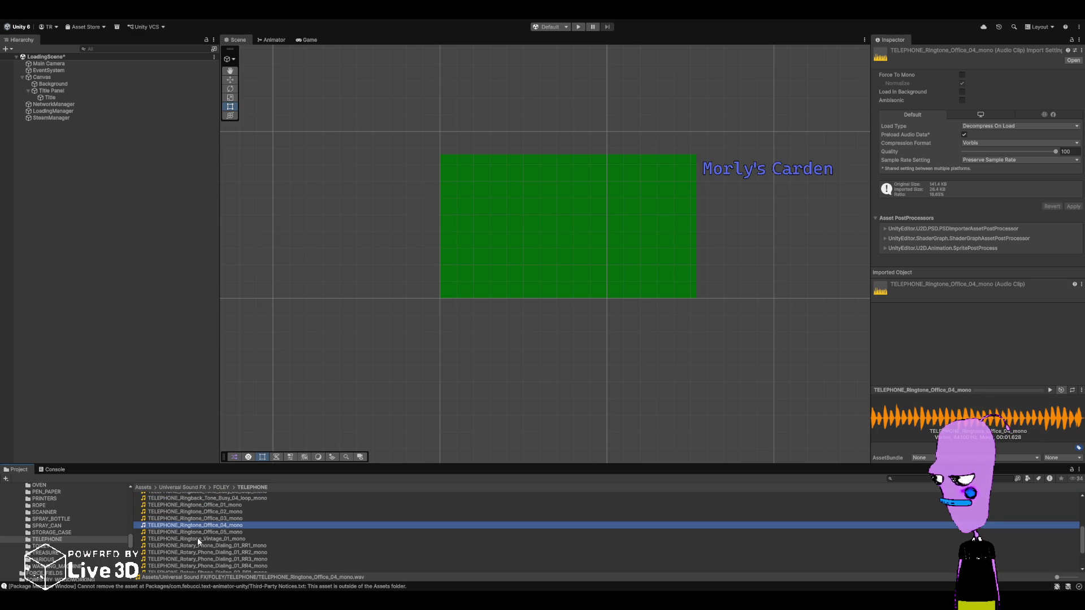
{"action": "left_click", "coordinate": [1050, 390]}
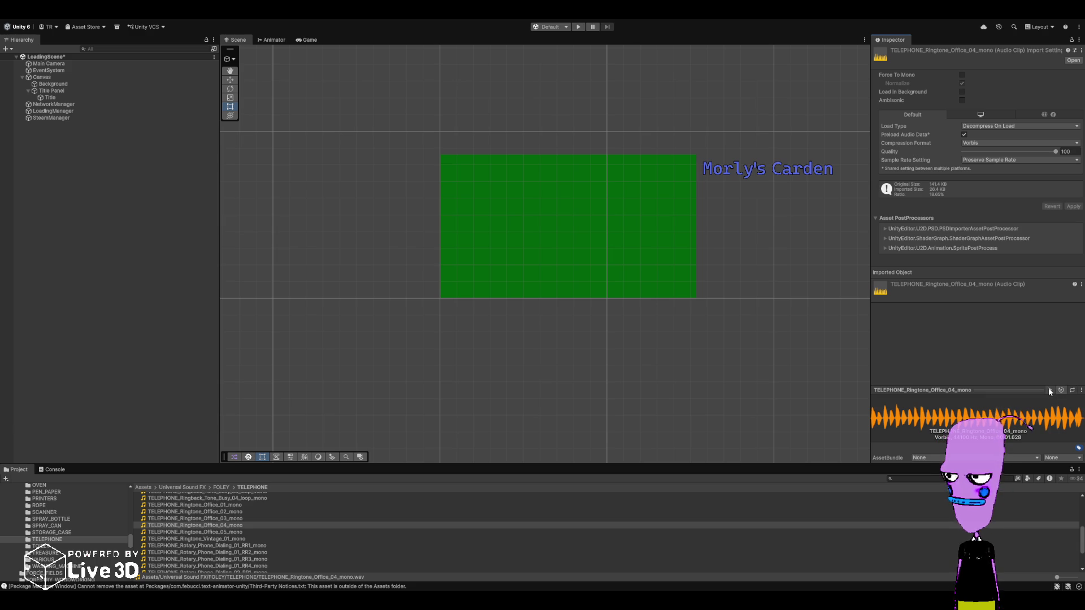
{"action": "left_click", "coordinate": [51, 553]}
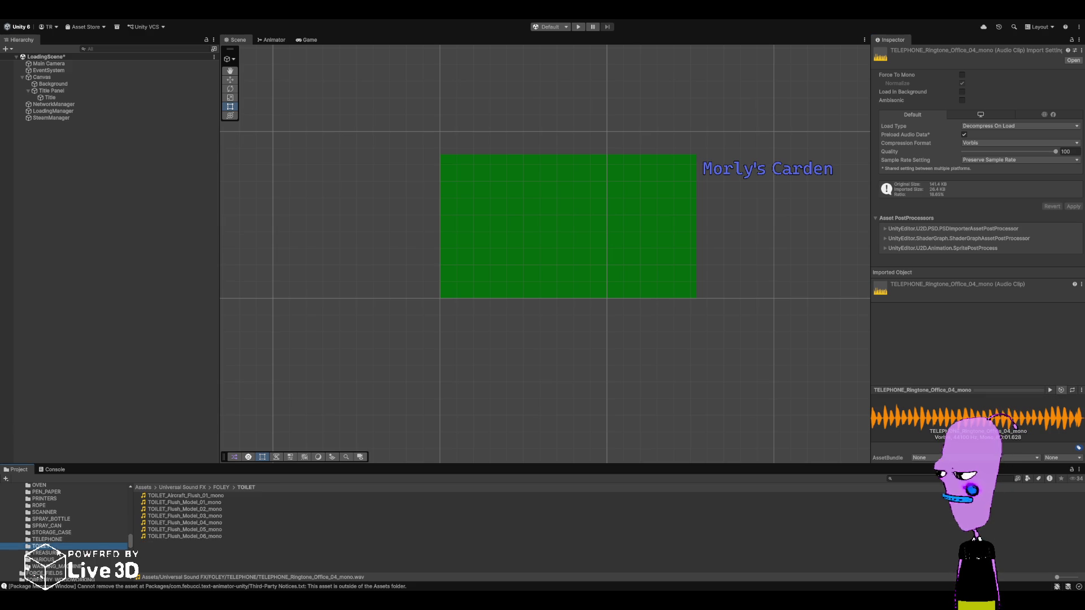
- Audition the TREASURE_Gold_Coins_Rattle clips, ending on Rattle_07
{"action": "left_click", "coordinate": [212, 503]}
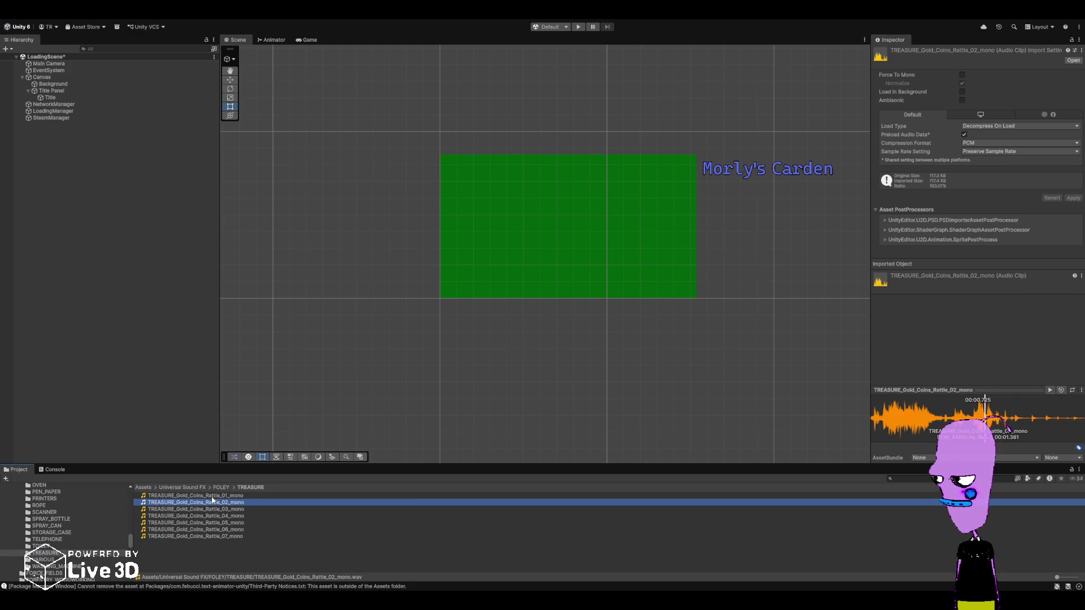
{"action": "key", "text": "Up"}
{"action": "key", "text": "Down"}
{"action": "key", "text": "Down"}
{"action": "key", "text": "Down"}
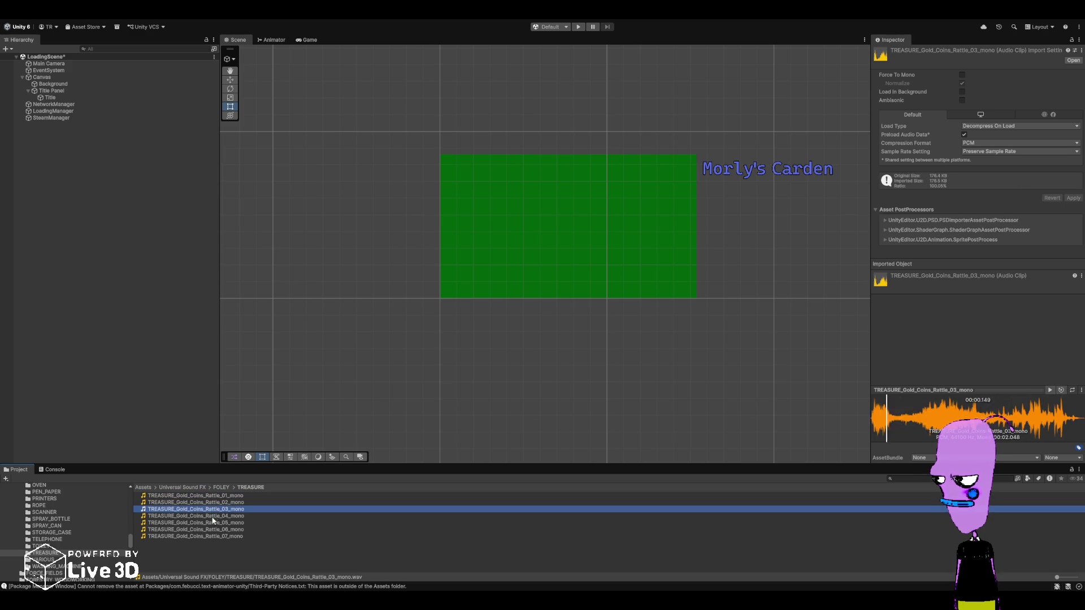
- Preview VARIOUS foley clips: Salt_Shaker_01, Stick_on_Fence_01, toaster eject, Unscrew_Bottle_Cap, metal bin closing
{"action": "left_click", "coordinate": [43, 559]}
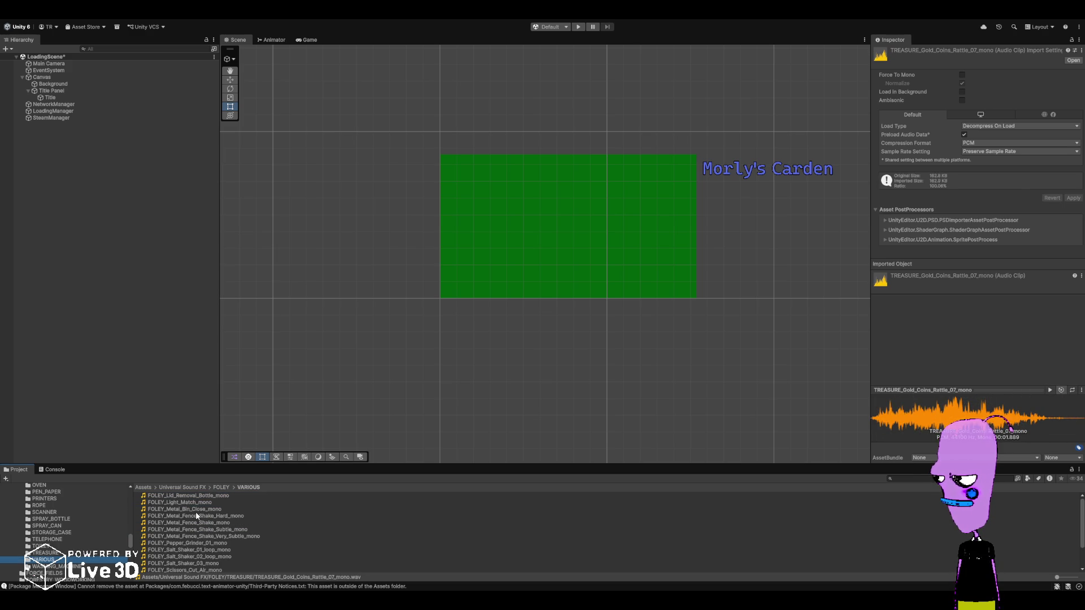
{"action": "scroll", "coordinate": [196, 512], "scroll_direction": "down", "scroll_amount": 1}
{"action": "left_click", "coordinate": [194, 524]}
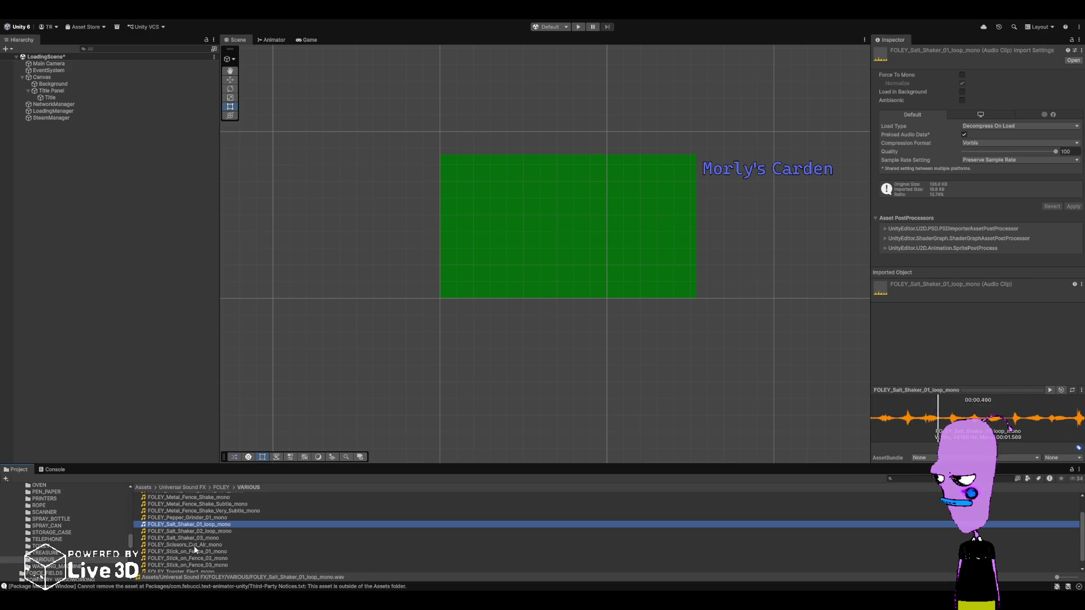
{"action": "left_click", "coordinate": [193, 552]}
{"action": "scroll", "coordinate": [193, 555], "scroll_direction": "down", "scroll_amount": 1}
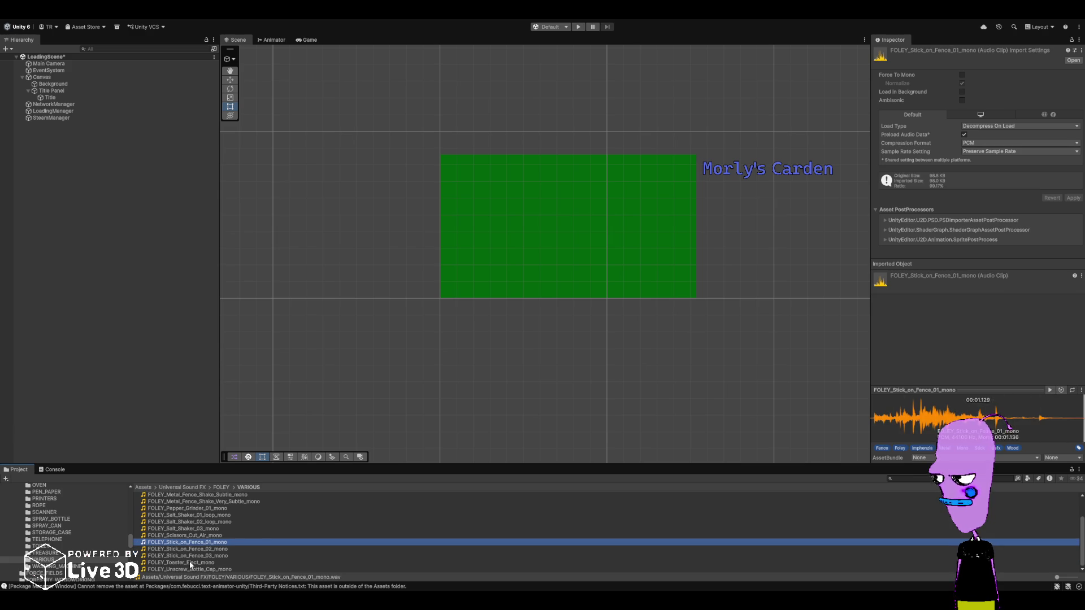
{"action": "left_click", "coordinate": [189, 563]}
{"action": "left_click", "coordinate": [189, 569]}
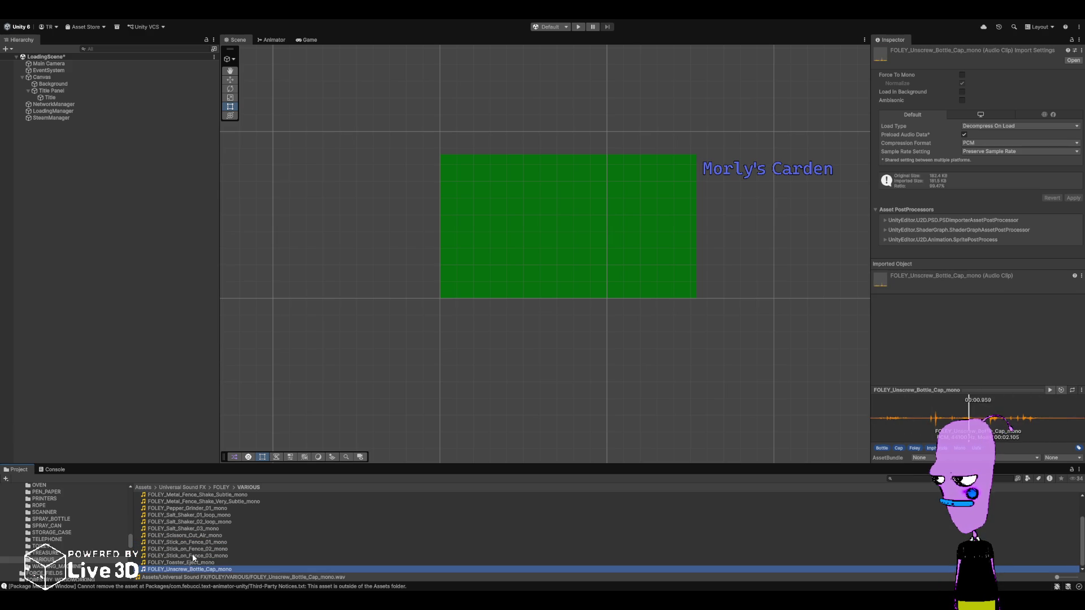
{"action": "scroll", "coordinate": [197, 544], "scroll_direction": "up", "scroll_amount": 2}
{"action": "left_click", "coordinate": [190, 510]}
- Preview washing machine Close_Door_02, then FORCE_FIELD Bright_04 and Deep_01, 05, 04, 02 loops
{"action": "left_click", "coordinate": [56, 567]}
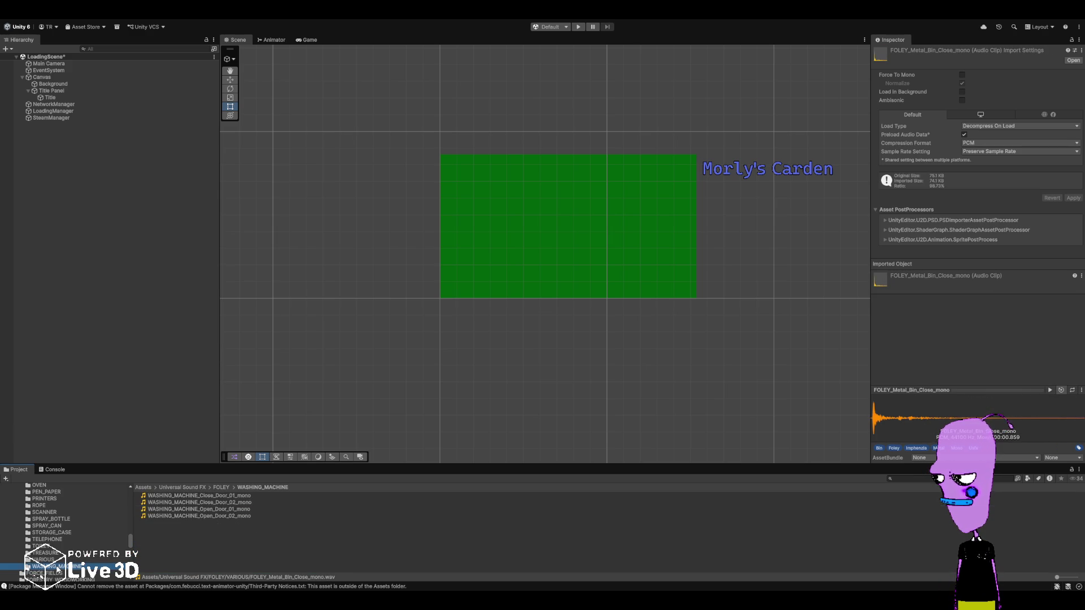
{"action": "left_click", "coordinate": [207, 504]}
{"action": "scroll", "coordinate": [23, 557], "scroll_direction": "down", "scroll_amount": 2}
{"action": "left_click", "coordinate": [28, 548]}
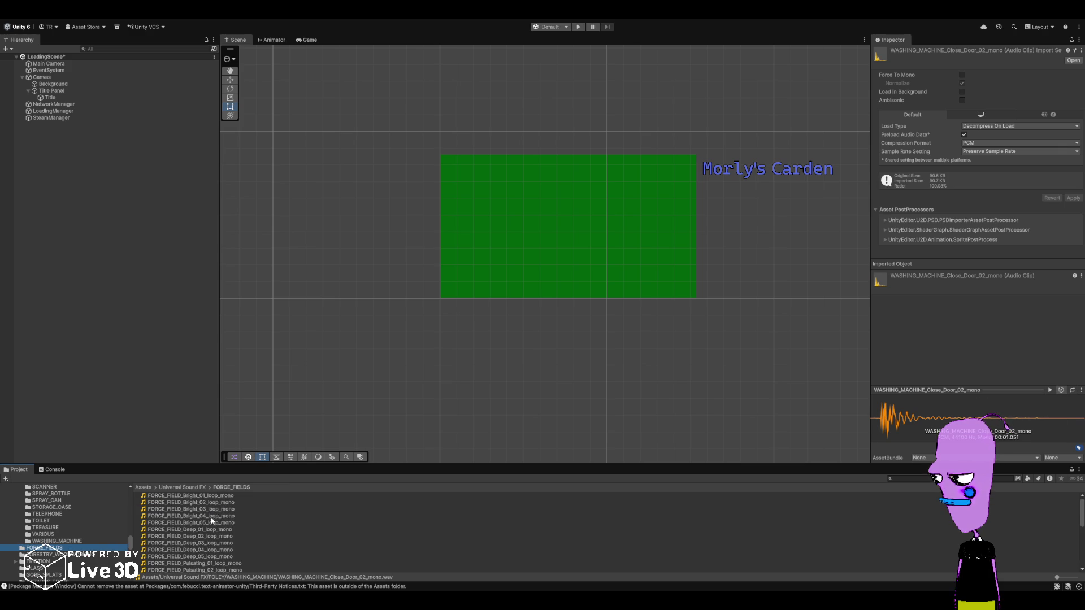
{"action": "left_click", "coordinate": [217, 516]}
{"action": "left_click", "coordinate": [199, 531]}
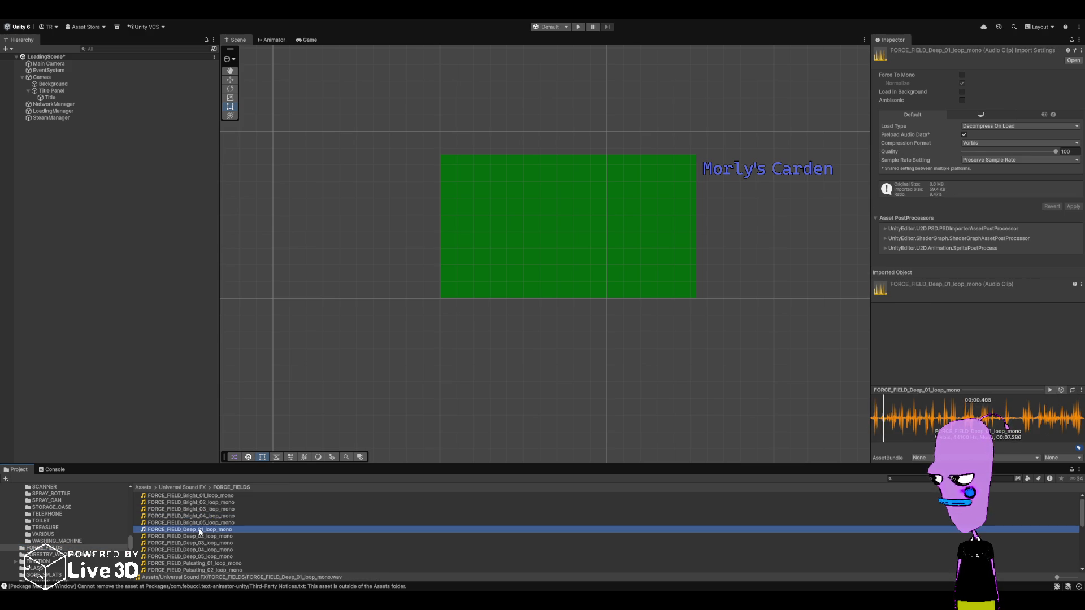
{"action": "scroll", "coordinate": [201, 536], "scroll_direction": "down", "scroll_amount": 2}
{"action": "left_click", "coordinate": [201, 532]}
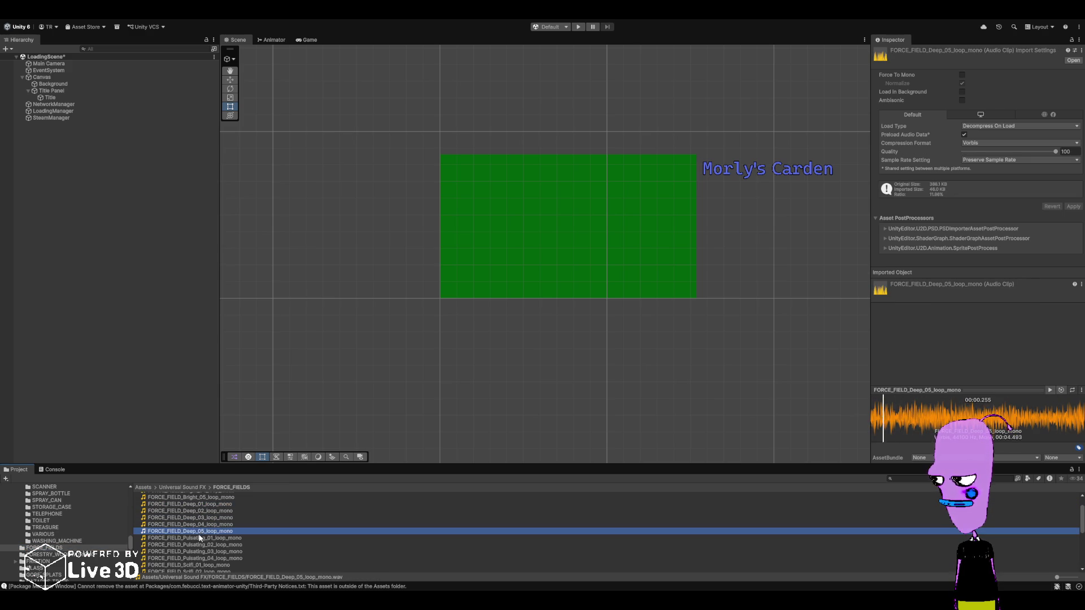
{"action": "left_click", "coordinate": [202, 526]}
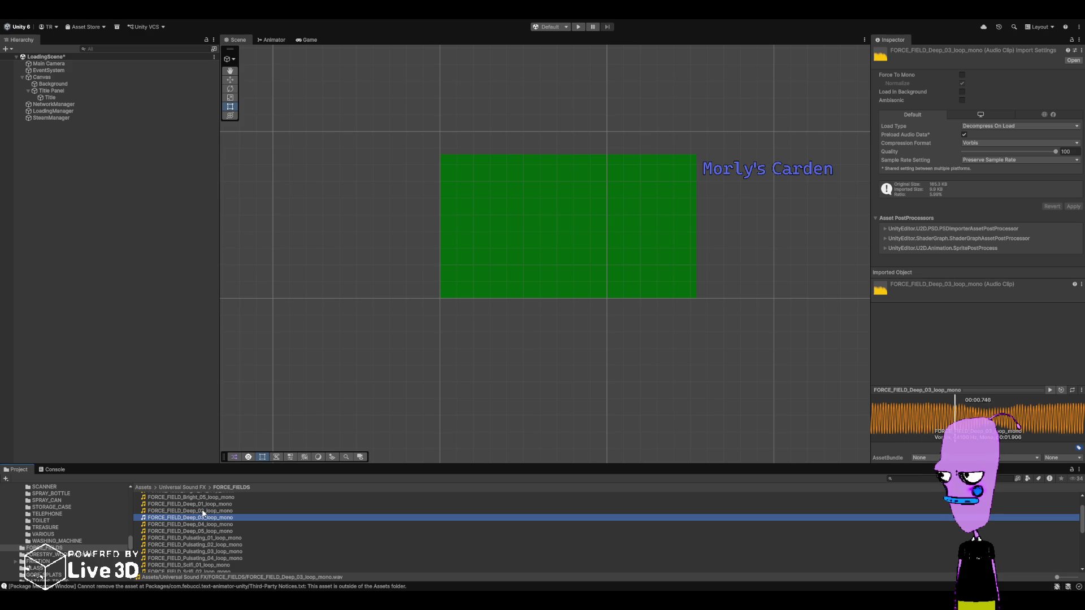
{"action": "left_click", "coordinate": [205, 511]}
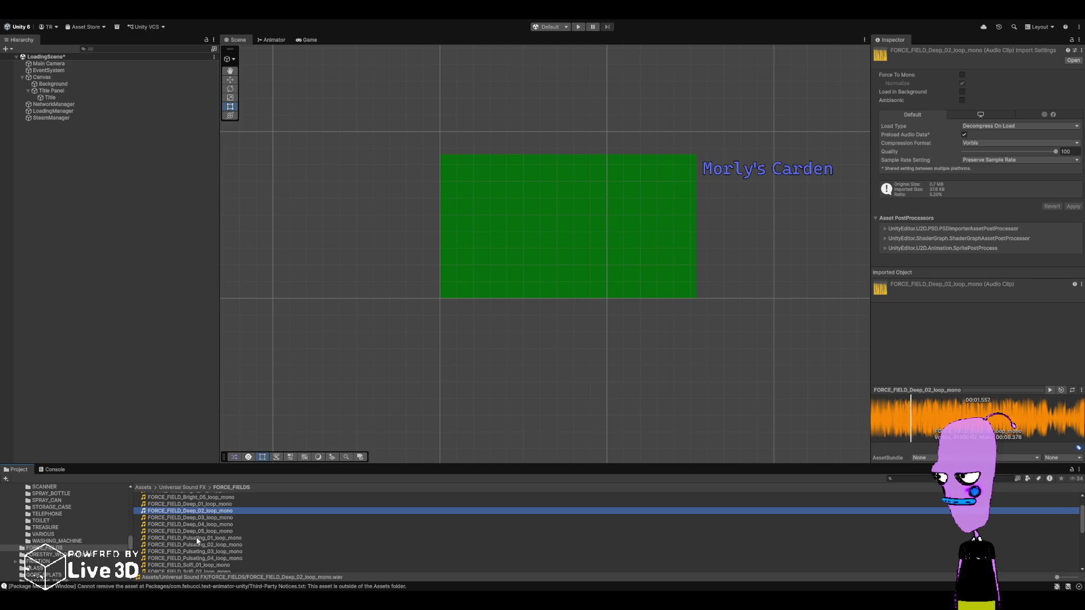
- Preview the FORCE_FIELD Pulsating_01, Pulsating_02 and Scifi_Pulse_01 clips
{"action": "left_click", "coordinate": [195, 537]}
{"action": "left_click", "coordinate": [196, 545]}
{"action": "scroll", "coordinate": [198, 548], "scroll_direction": "down", "scroll_amount": 1}
{"action": "left_click", "coordinate": [199, 546]}
{"action": "scroll", "coordinate": [198, 545], "scroll_direction": "down", "scroll_amount": 4}
{"action": "left_click", "coordinate": [199, 549]}
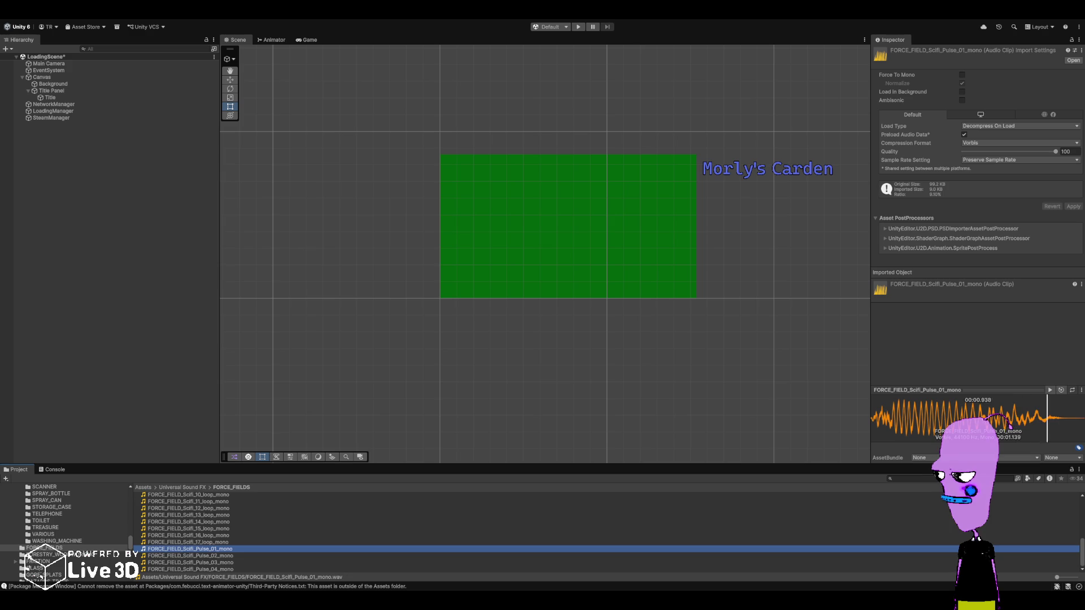
- Preview the FORESTRY falling tree Impact_06 clip, then expand FRICTION and open Body
{"action": "left_click", "coordinate": [29, 554]}
{"action": "left_click", "coordinate": [201, 515]}
{"action": "scroll", "coordinate": [203, 537], "scroll_direction": "down", "scroll_amount": 2}
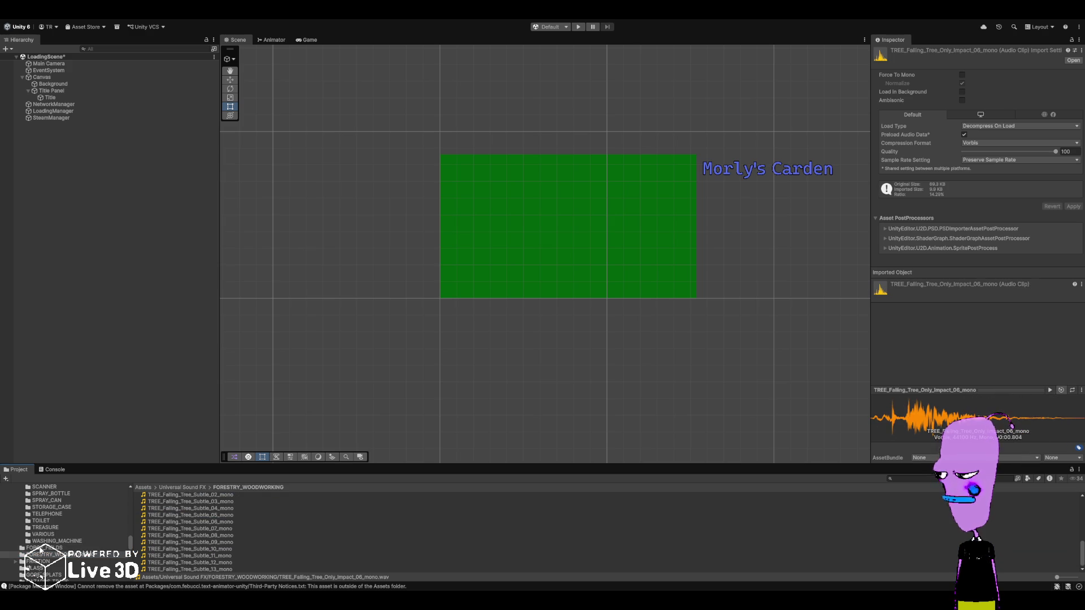
{"action": "left_click", "coordinate": [16, 561]}
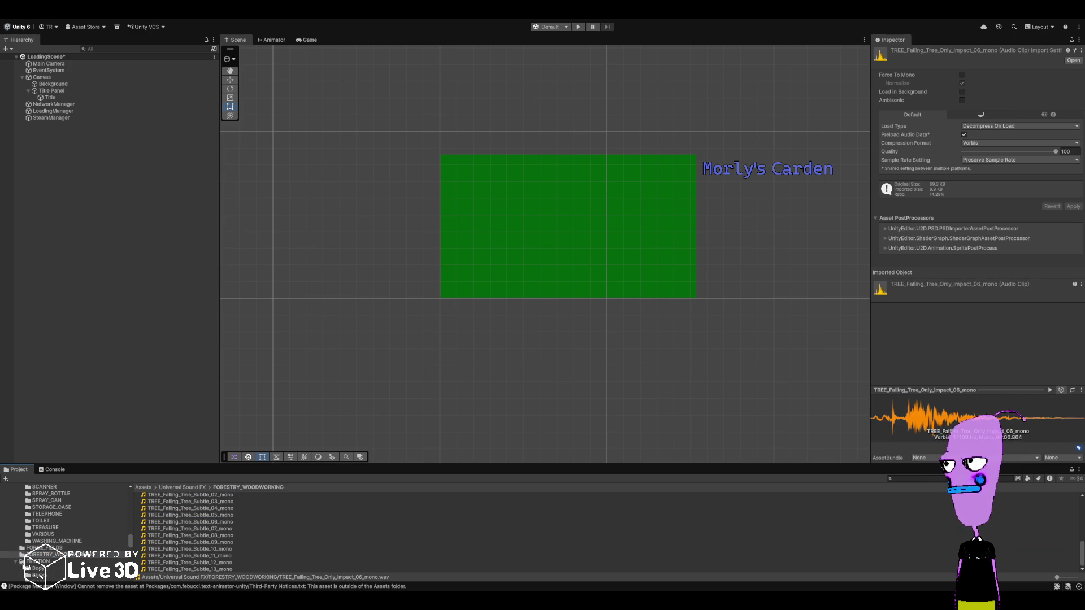
{"action": "scroll", "coordinate": [34, 562], "scroll_direction": "down", "scroll_amount": 1}
{"action": "left_click", "coordinate": [38, 543]}
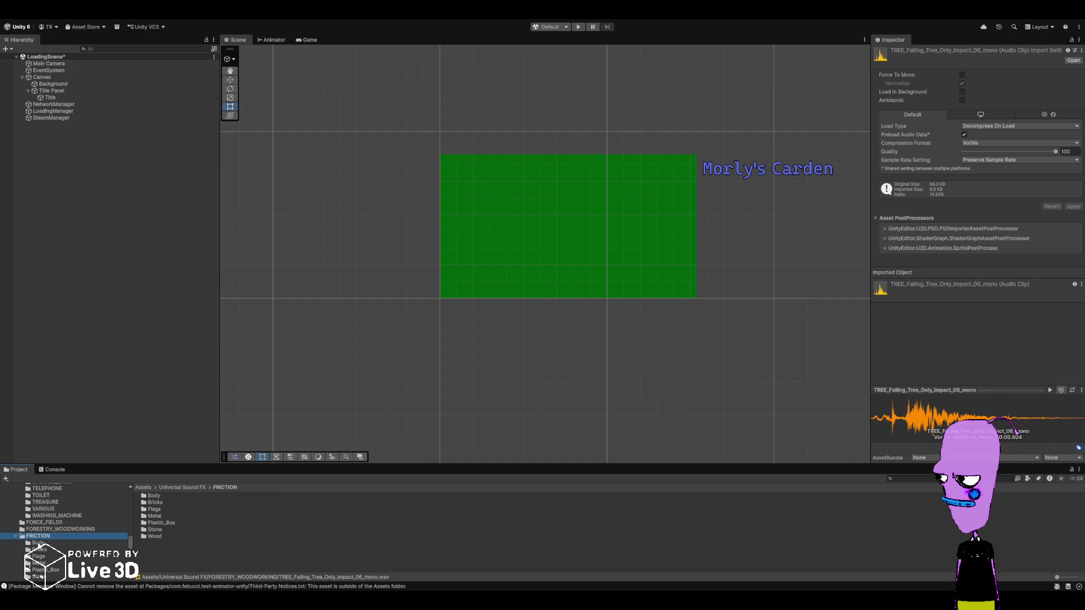
- Play FRICTION_Deep_Body_Drag_01, browse Plastic_Box, then collapse FRICTION
{"action": "left_click", "coordinate": [195, 496]}
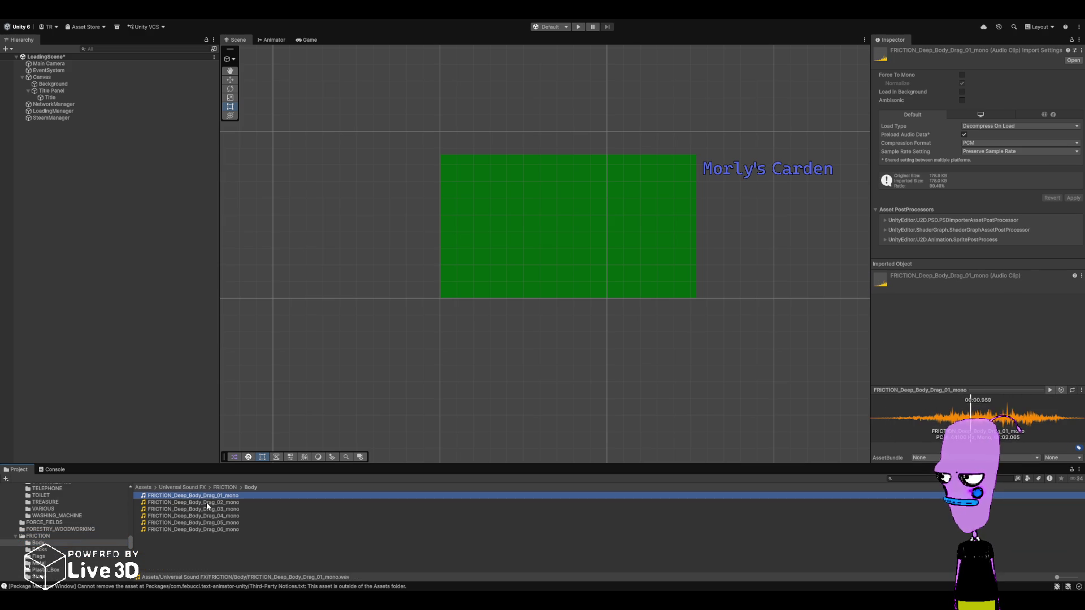
{"action": "scroll", "coordinate": [55, 557], "scroll_direction": "down", "scroll_amount": 1}
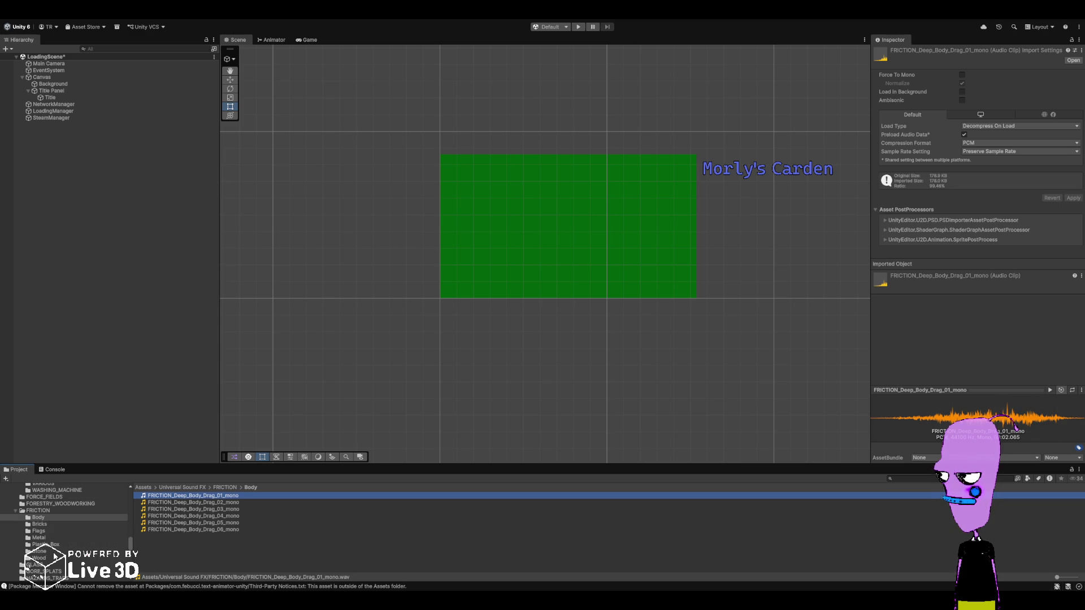
{"action": "left_click", "coordinate": [40, 543]}
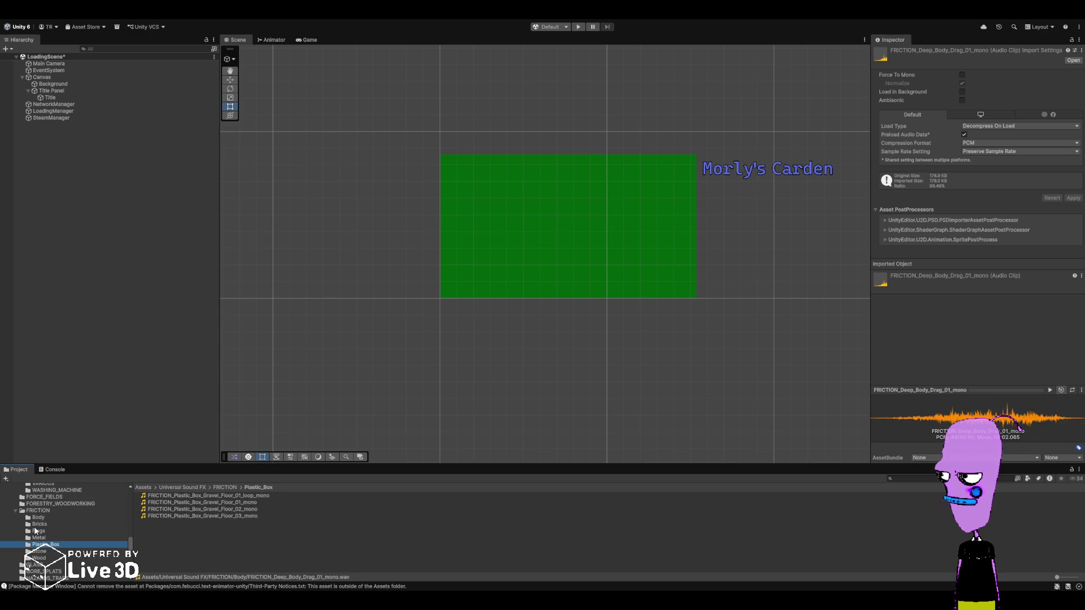
{"action": "left_click", "coordinate": [15, 510]}
- Play GORE_Deep_Long_Open_02 from GORE_SPLATS, then open HAZARDS_TRAPS and expand HUMAN
{"action": "left_click", "coordinate": [35, 517]}
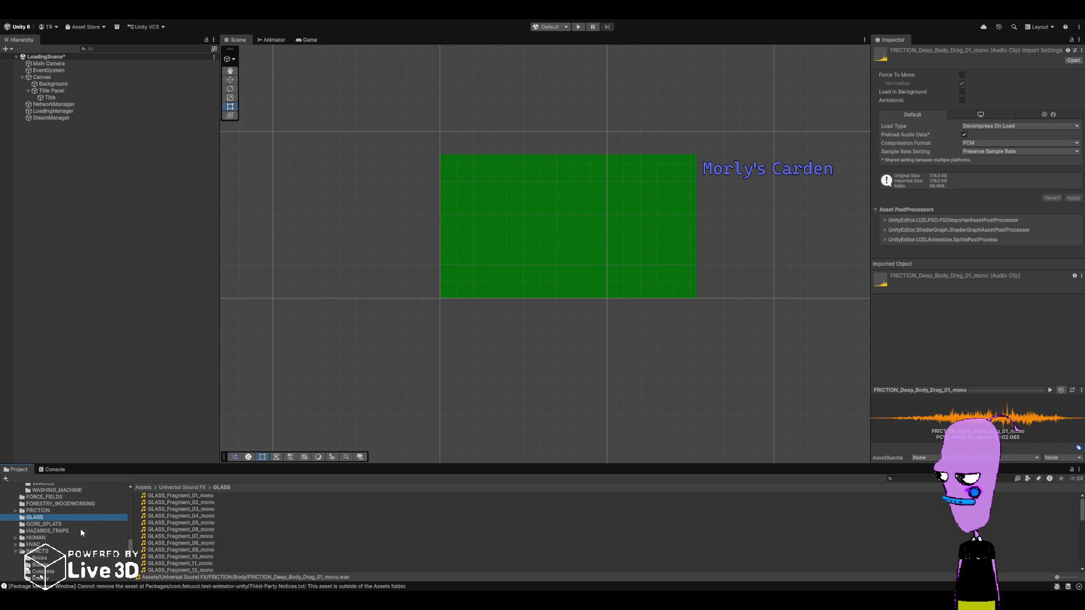
{"action": "left_click", "coordinate": [46, 525]}
{"action": "left_click", "coordinate": [227, 524]}
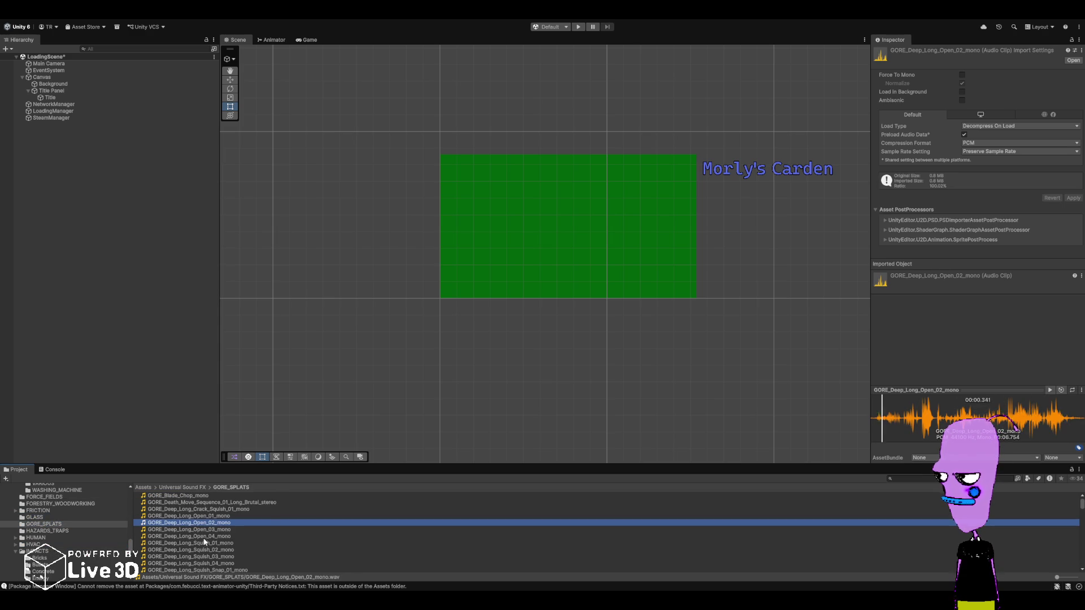
{"action": "scroll", "coordinate": [203, 542], "scroll_direction": "down", "scroll_amount": 10}
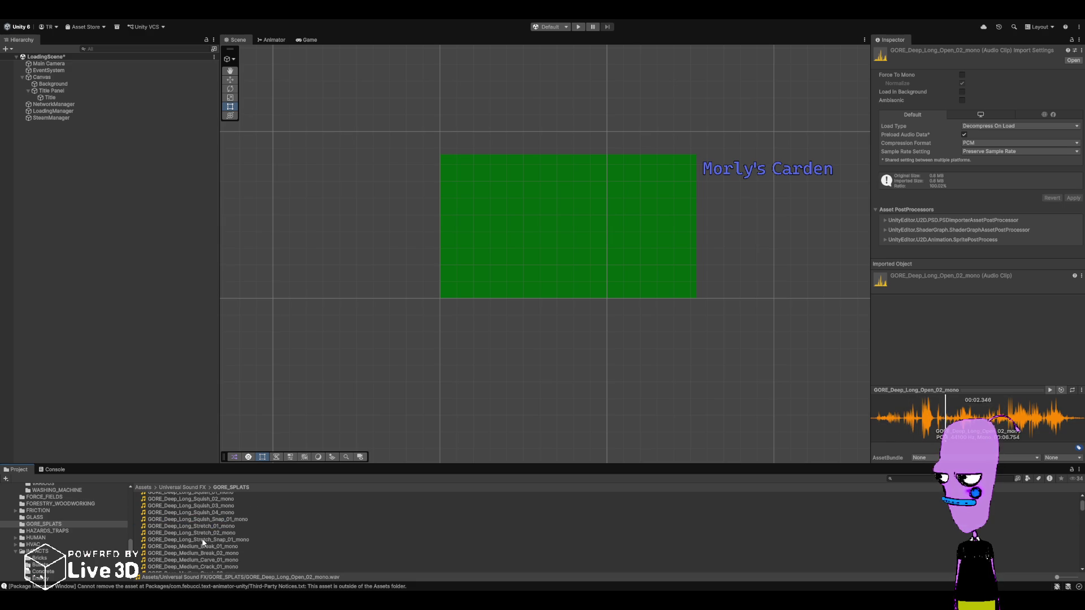
{"action": "scroll", "coordinate": [203, 543], "scroll_direction": "down", "scroll_amount": 10}
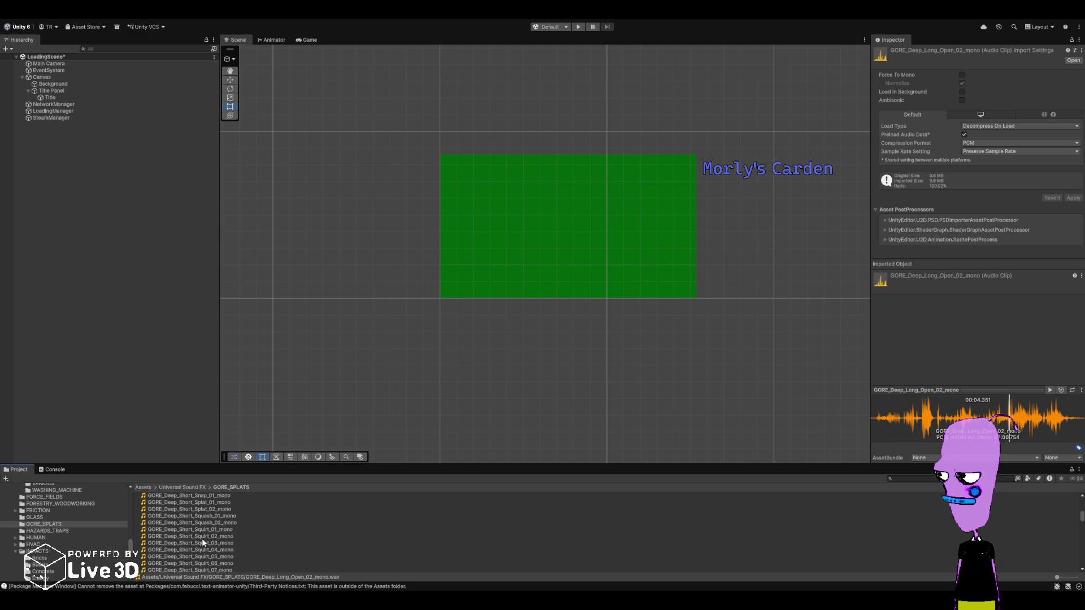
{"action": "scroll", "coordinate": [202, 538], "scroll_direction": "down", "scroll_amount": 5}
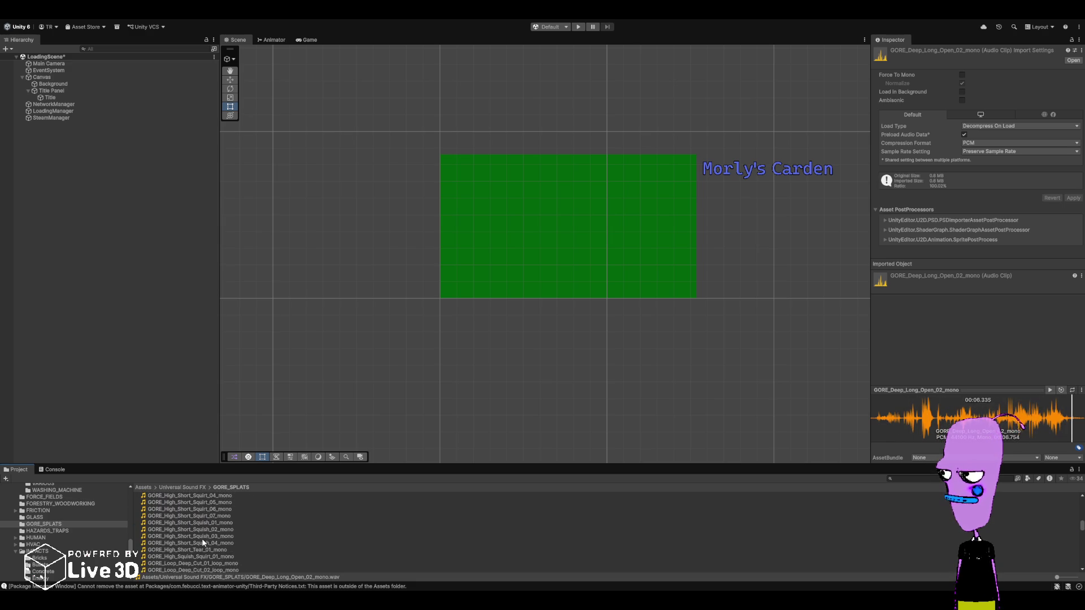
{"action": "left_click", "coordinate": [23, 531]}
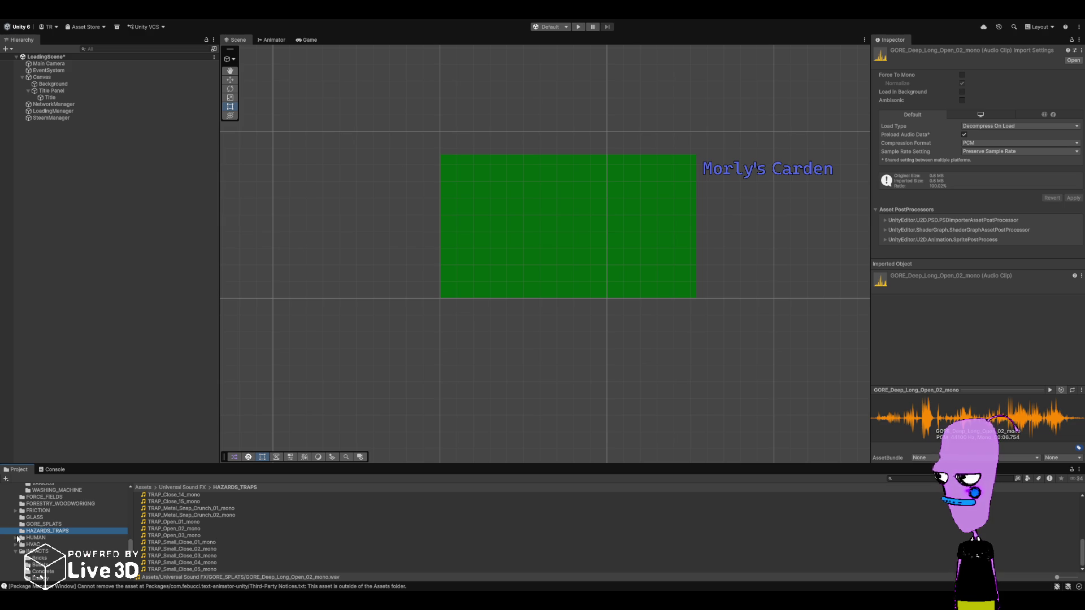
{"action": "left_click", "coordinate": [17, 538]}
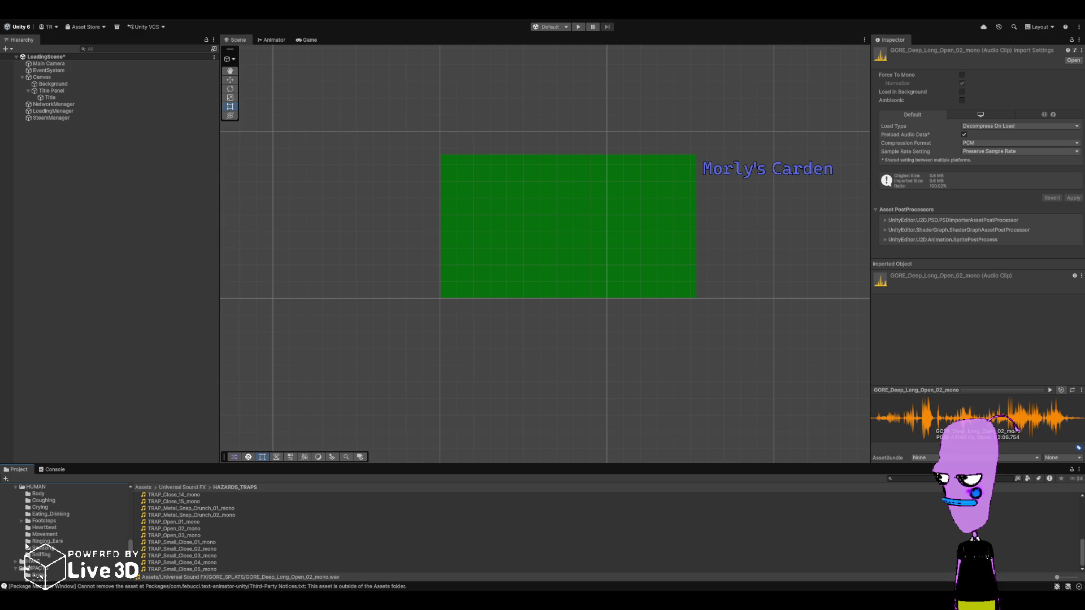
- Play the HUMAN_Cough_07 clip from the Coughing folder
{"action": "left_click", "coordinate": [30, 527]}
{"action": "left_click", "coordinate": [213, 502]}
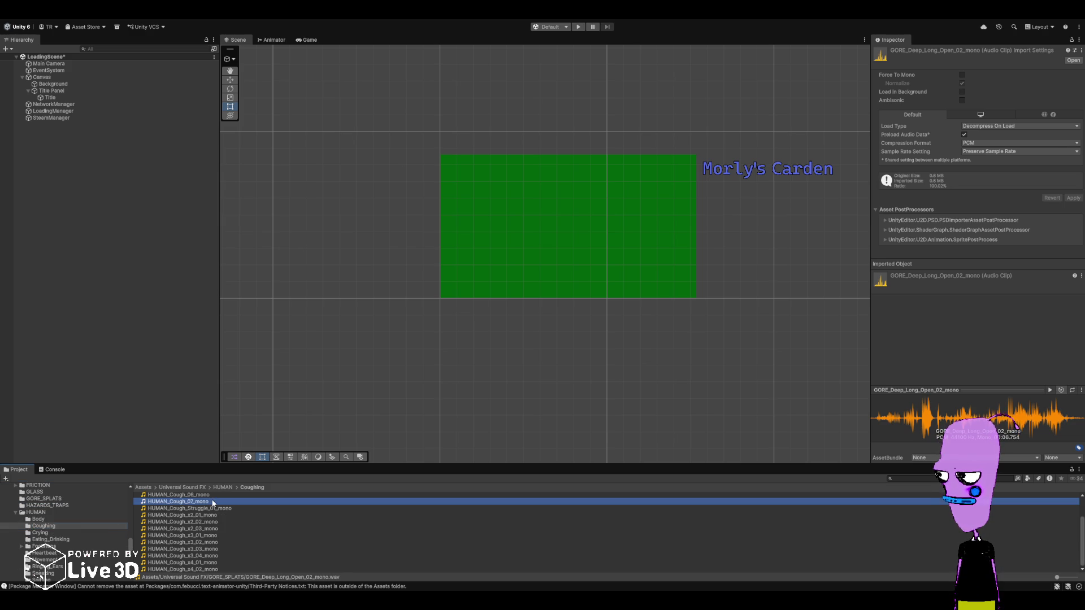
{"action": "scroll", "coordinate": [209, 523], "scroll_direction": "up", "scroll_amount": 2}
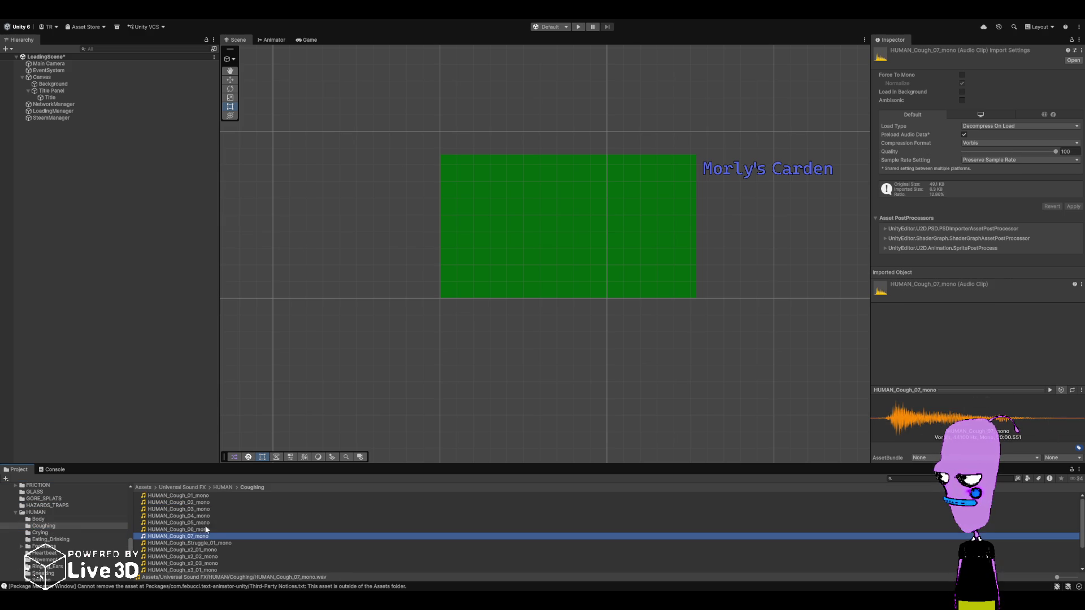
{"action": "scroll", "coordinate": [41, 540], "scroll_direction": "down", "scroll_amount": 2}
- Audition Heartbeat_Pulse_01 through 05 clips and loops, replaying Pulse_04_loop in the Inspector
{"action": "left_click", "coordinate": [45, 529]}
{"action": "left_click", "coordinate": [205, 496]}
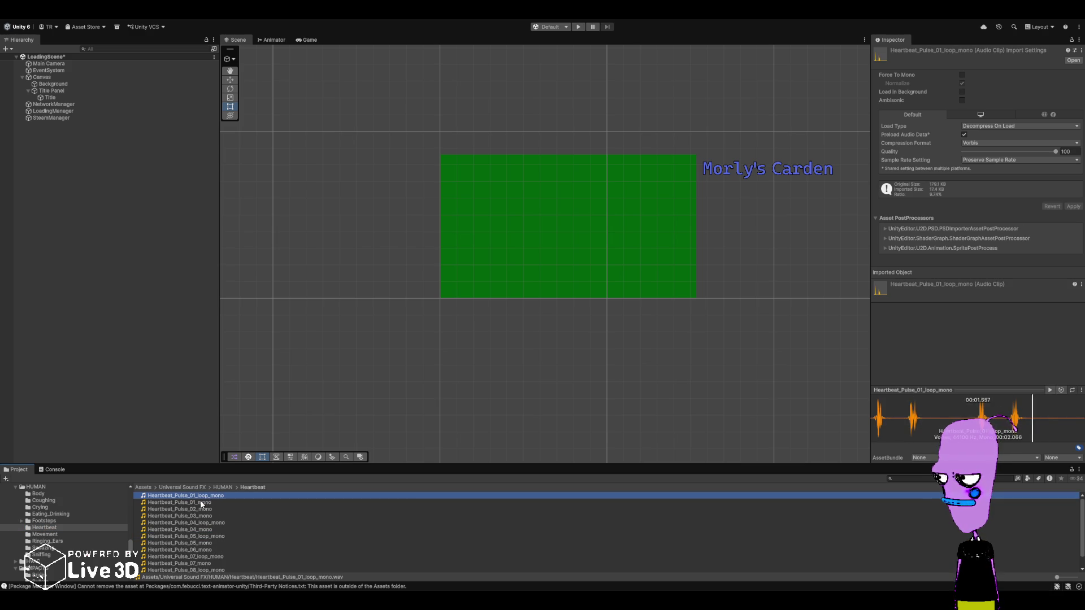
{"action": "left_click", "coordinate": [201, 502]}
{"action": "left_click", "coordinate": [215, 510]}
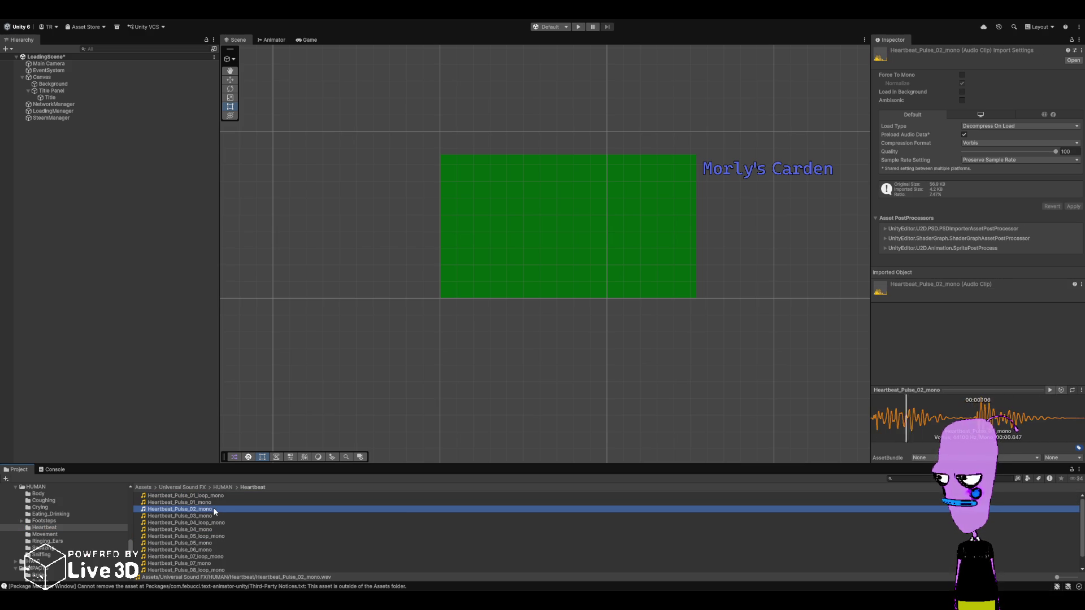
{"action": "left_click", "coordinate": [215, 517]}
{"action": "left_click", "coordinate": [235, 524]}
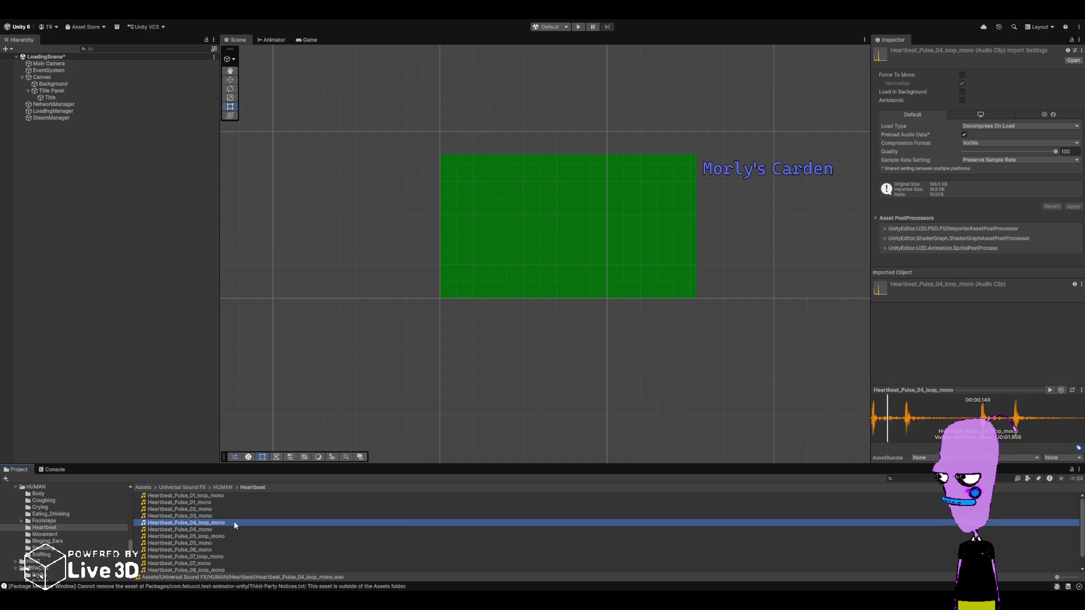
{"action": "left_click", "coordinate": [230, 537]}
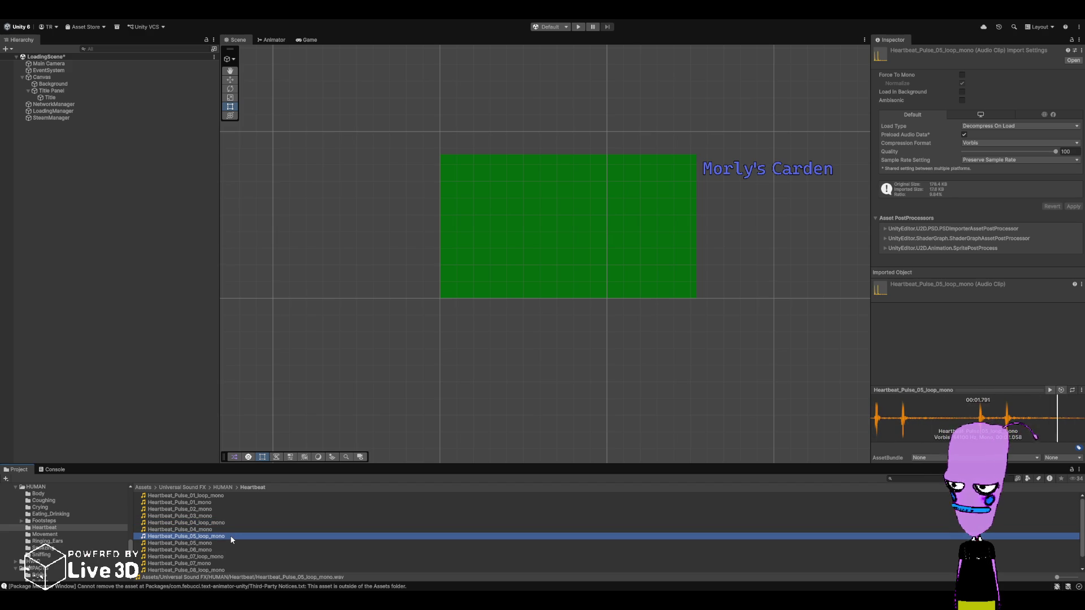
{"action": "left_click", "coordinate": [231, 522]}
{"action": "left_click", "coordinate": [1071, 391]}
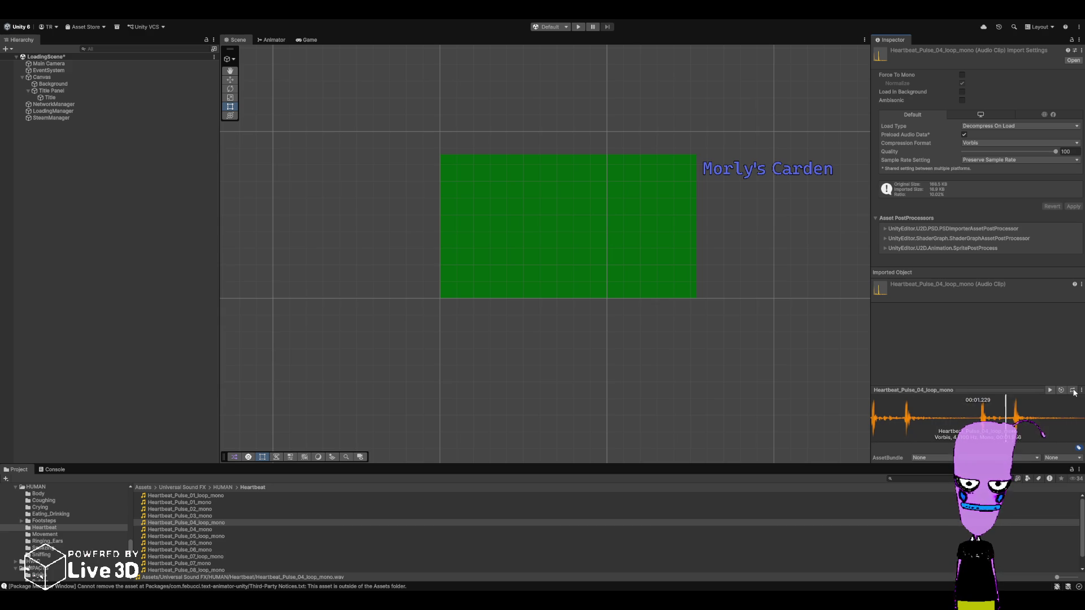
- Play Heartbeat_Pulse_08_loop, replay Pulse_01_loop, then play MOVEMENT_Snow_RR1 from Movement
{"action": "scroll", "coordinate": [229, 557], "scroll_direction": "down", "scroll_amount": 1}
{"action": "left_click", "coordinate": [218, 556]}
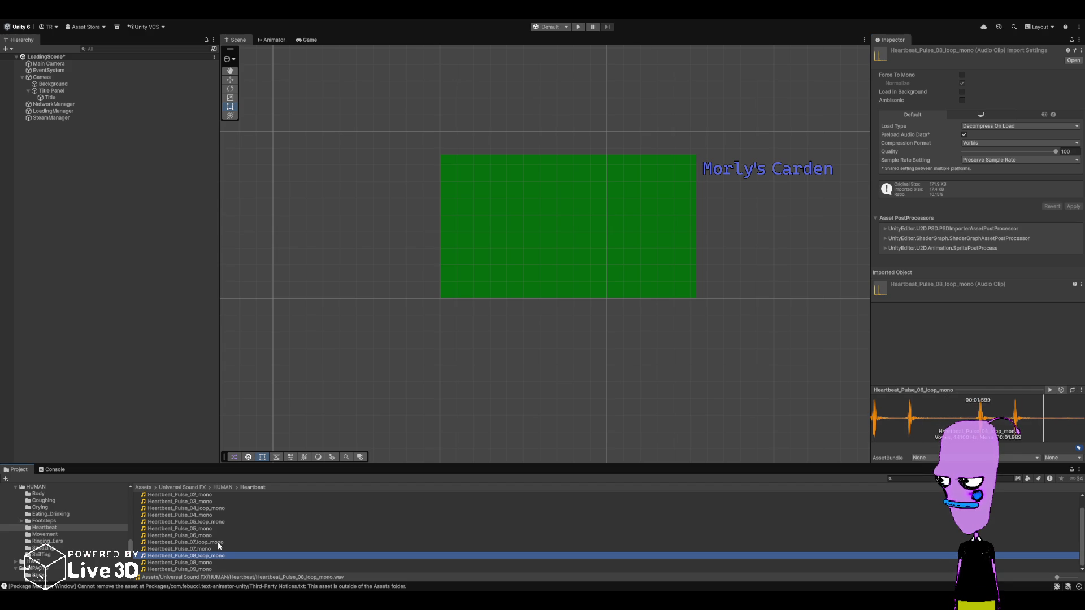
{"action": "scroll", "coordinate": [218, 541], "scroll_direction": "up", "scroll_amount": 1}
{"action": "left_click", "coordinate": [215, 495]}
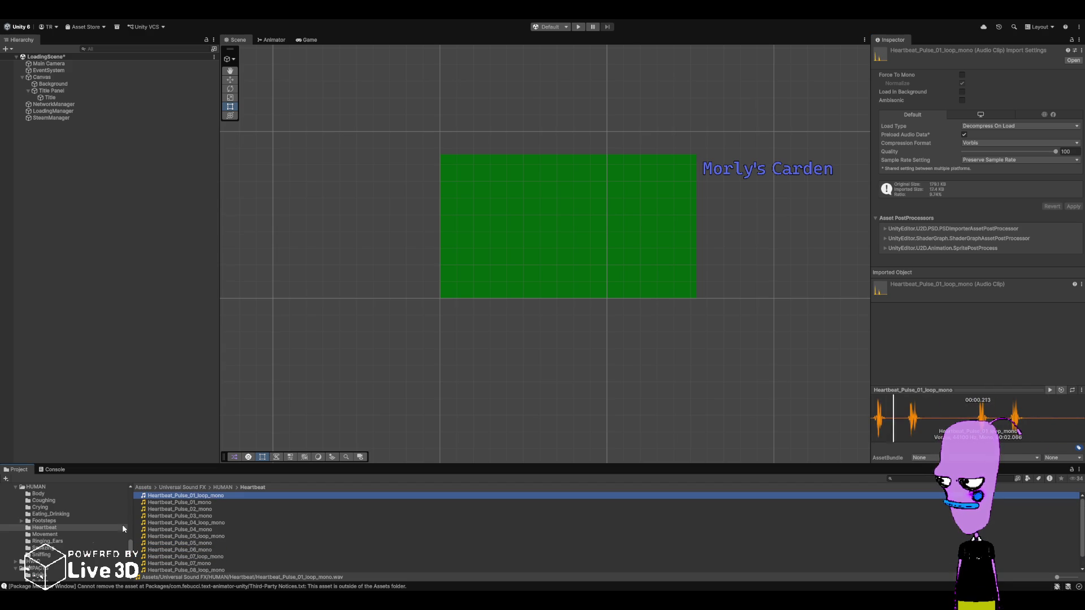
{"action": "left_click", "coordinate": [45, 534]}
{"action": "left_click", "coordinate": [218, 496]}
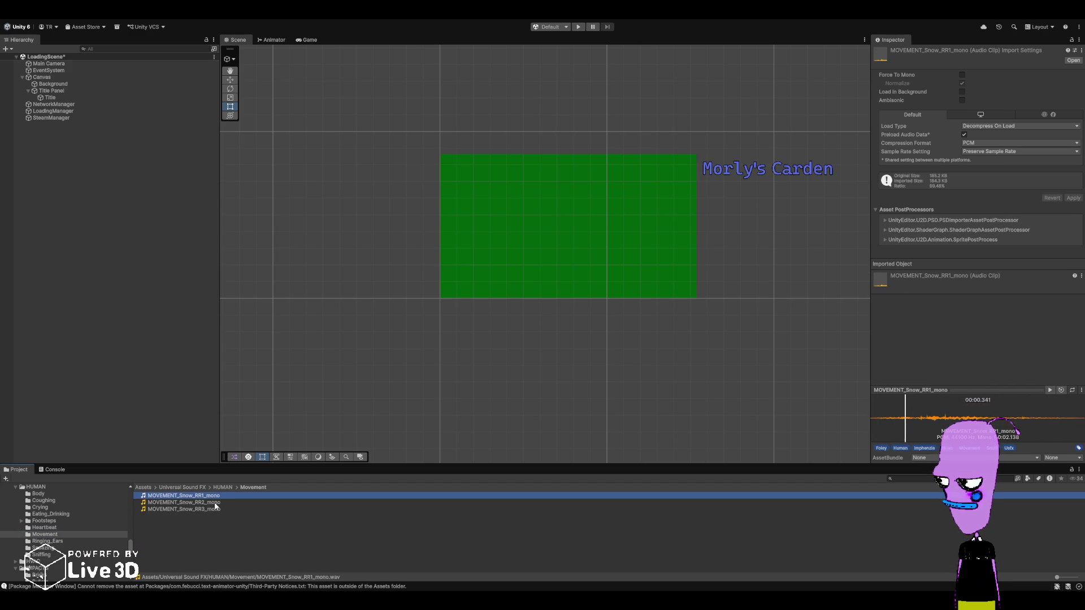
- Preview the Snow RR2 and RR3 clips, the first Ringing_Ears clip, and Sneaze_07
{"action": "left_click", "coordinate": [215, 503]}
{"action": "left_click", "coordinate": [213, 508]}
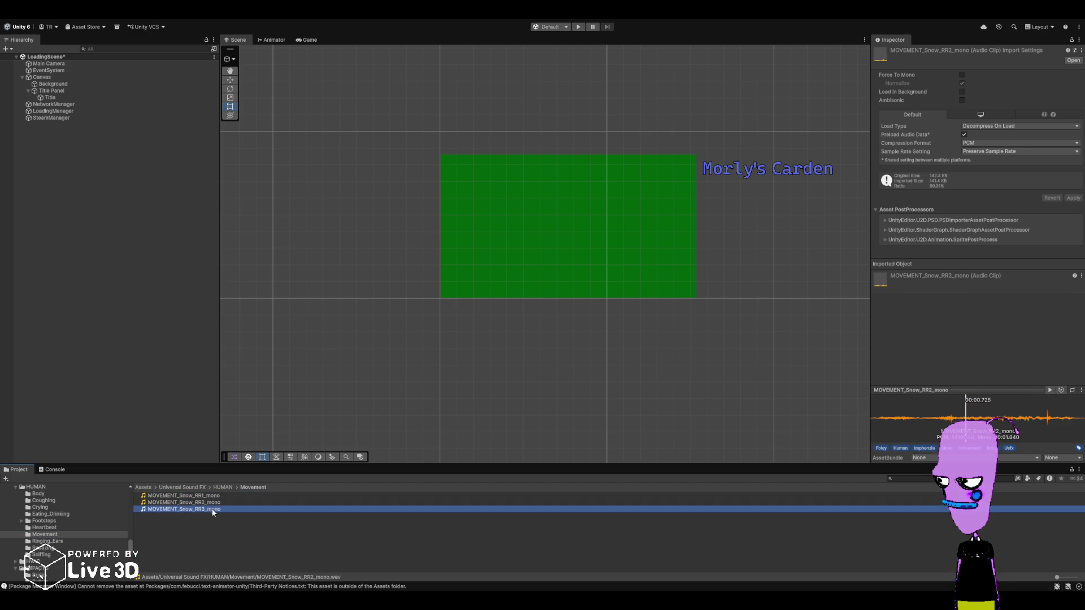
{"action": "left_click", "coordinate": [128, 541]}
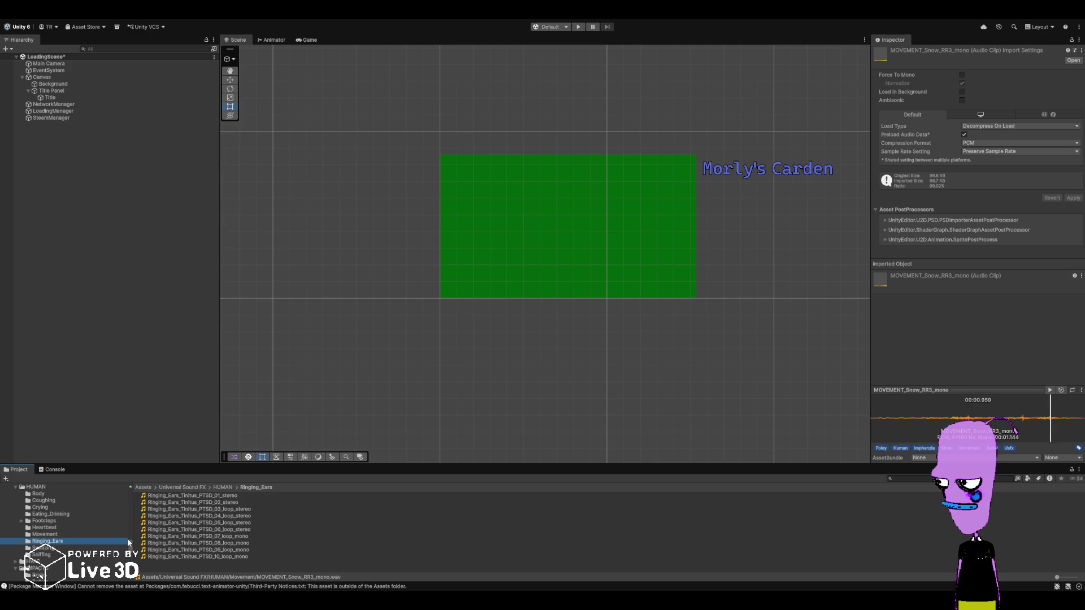
{"action": "left_click", "coordinate": [204, 497]}
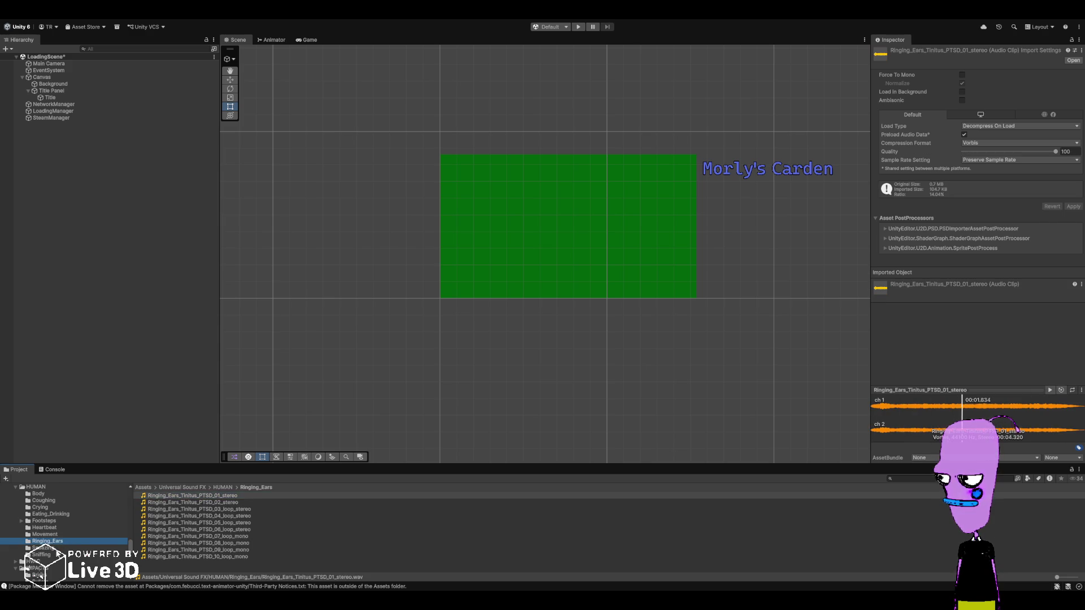
{"action": "left_click", "coordinate": [59, 547]}
{"action": "left_click", "coordinate": [168, 536]}
- Open Sniffing, collapse HUMAN, then select and expand the HVAC folder
{"action": "left_click", "coordinate": [41, 555]}
{"action": "scroll", "coordinate": [24, 544], "scroll_direction": "up", "scroll_amount": 3}
{"action": "left_click", "coordinate": [16, 537]}
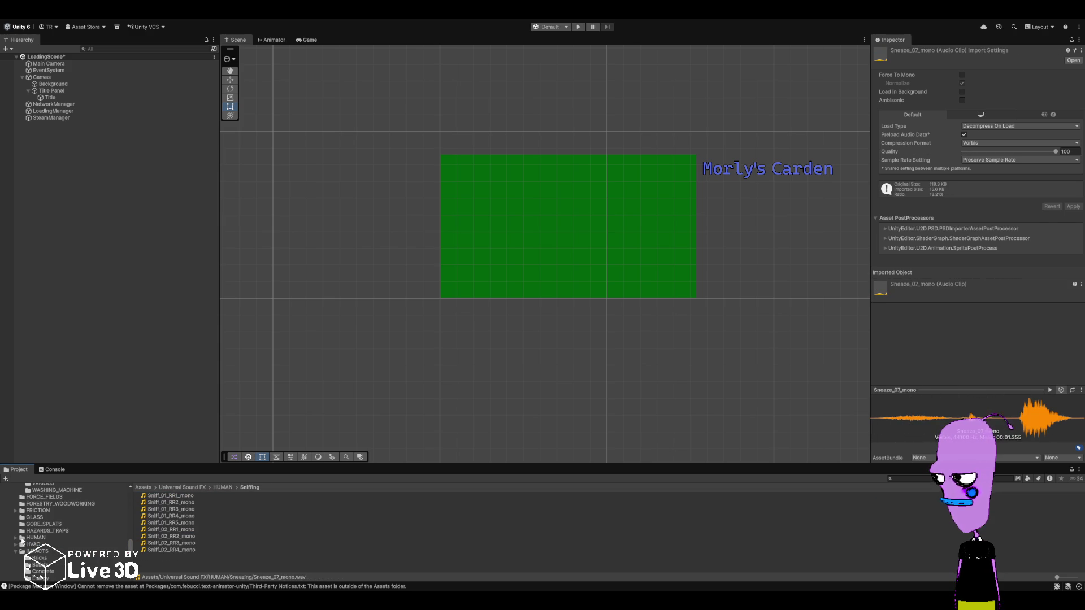
{"action": "left_click", "coordinate": [15, 551]}
{"action": "left_click", "coordinate": [21, 519]}
{"action": "left_click", "coordinate": [16, 519]}
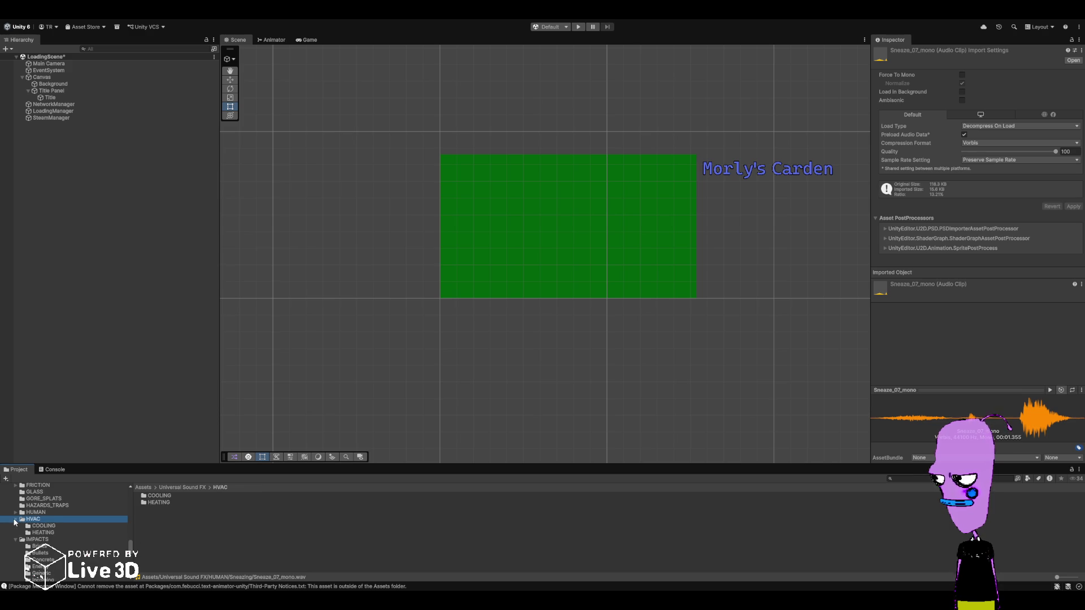
- List the HVAC COOLING air-conditioner clips, then collapse HVAC
{"action": "left_click", "coordinate": [36, 527]}
{"action": "left_click", "coordinate": [16, 519]}
{"action": "scroll", "coordinate": [29, 538], "scroll_direction": "down", "scroll_amount": 2}
{"action": "scroll", "coordinate": [29, 537], "scroll_direction": "down", "scroll_amount": 2}
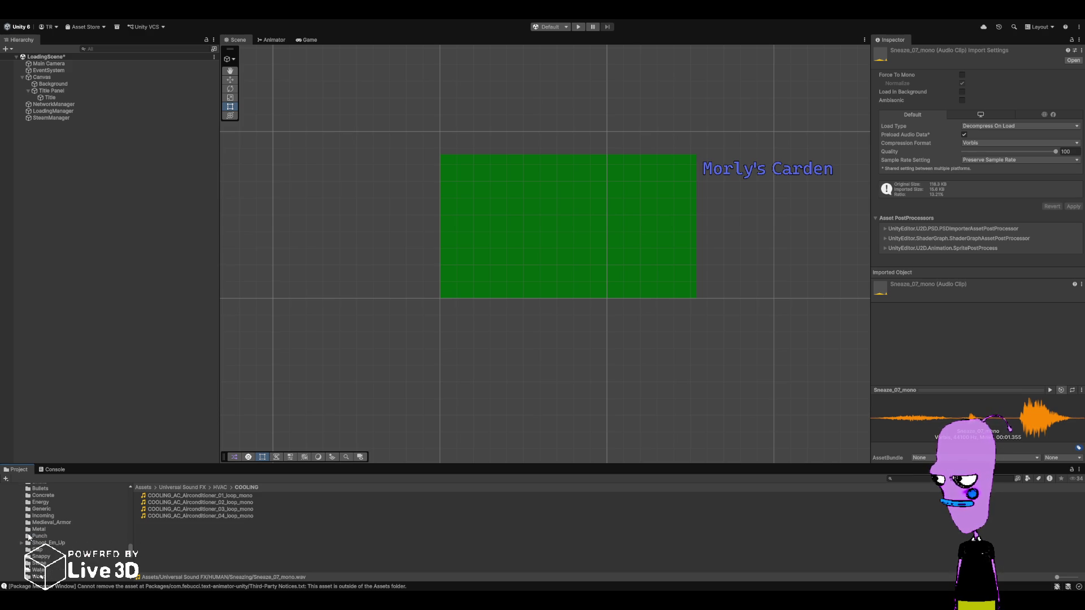
{"action": "scroll", "coordinate": [27, 546], "scroll_direction": "down", "scroll_amount": 2}
{"action": "scroll", "coordinate": [27, 551], "scroll_direction": "up", "scroll_amount": 2}
- Preview IMPACT_Snappy_02 and IMPACT_Generic_05, then collapse the IMPACTS folder
{"action": "left_click", "coordinate": [40, 556]}
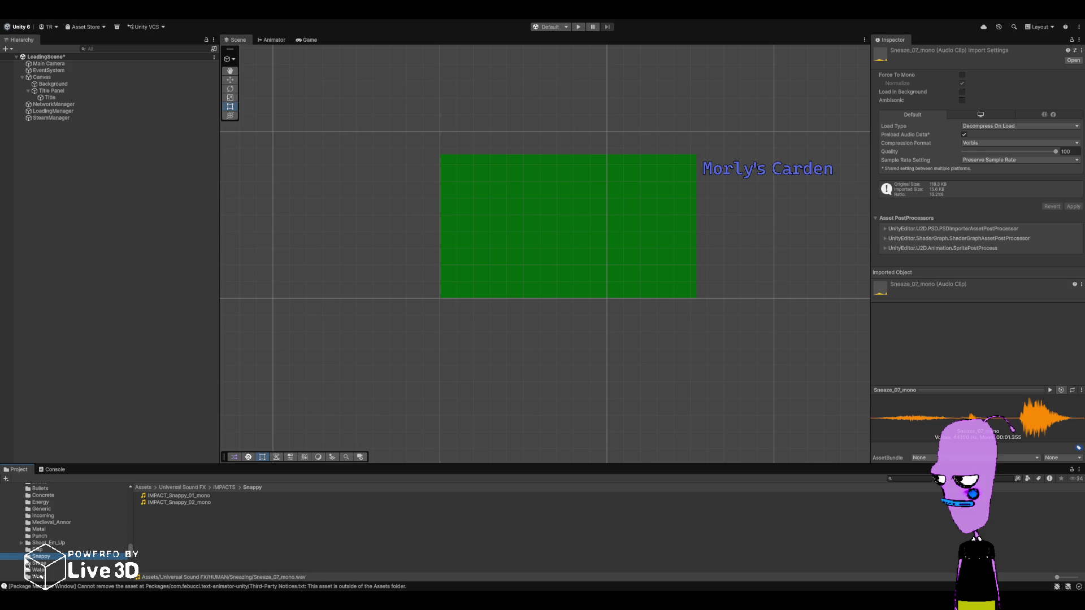
{"action": "left_click", "coordinate": [179, 502]}
{"action": "scroll", "coordinate": [46, 536], "scroll_direction": "up", "scroll_amount": 2}
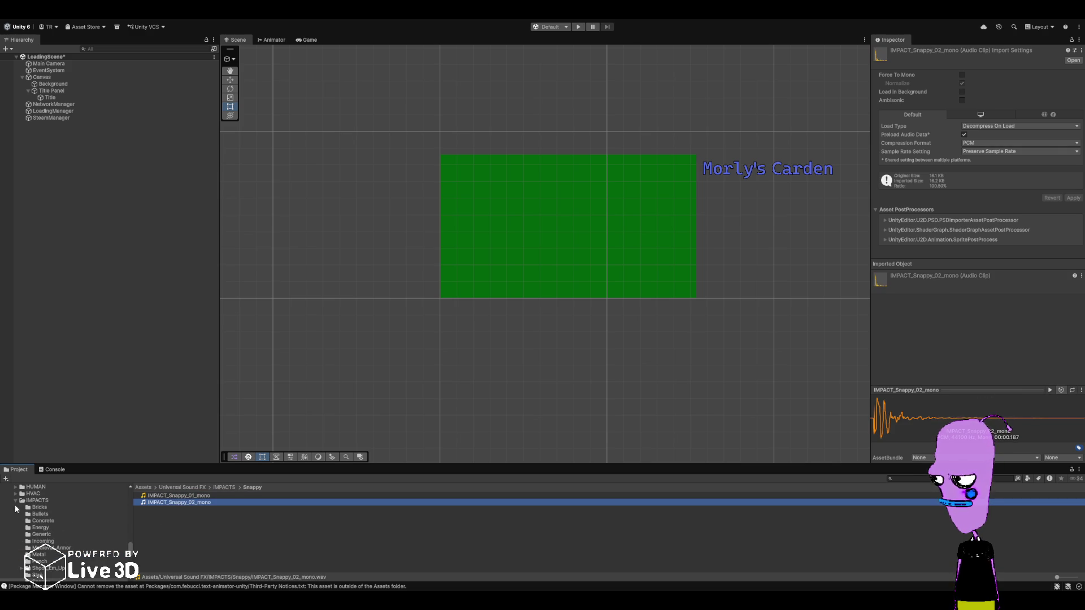
{"action": "left_click", "coordinate": [29, 535]}
{"action": "left_click", "coordinate": [215, 523]}
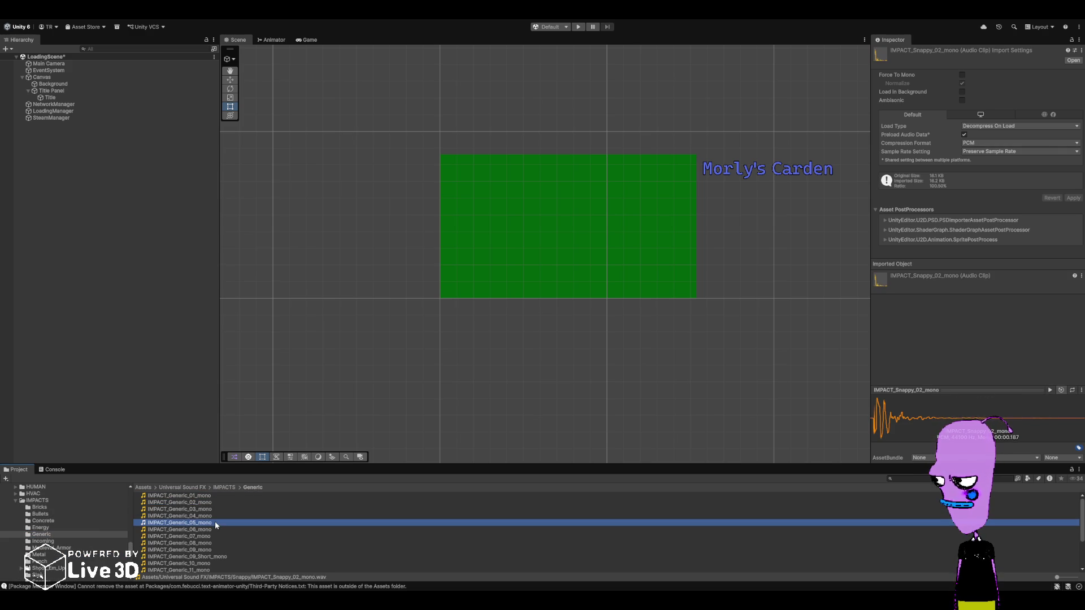
{"action": "left_click", "coordinate": [16, 501]}
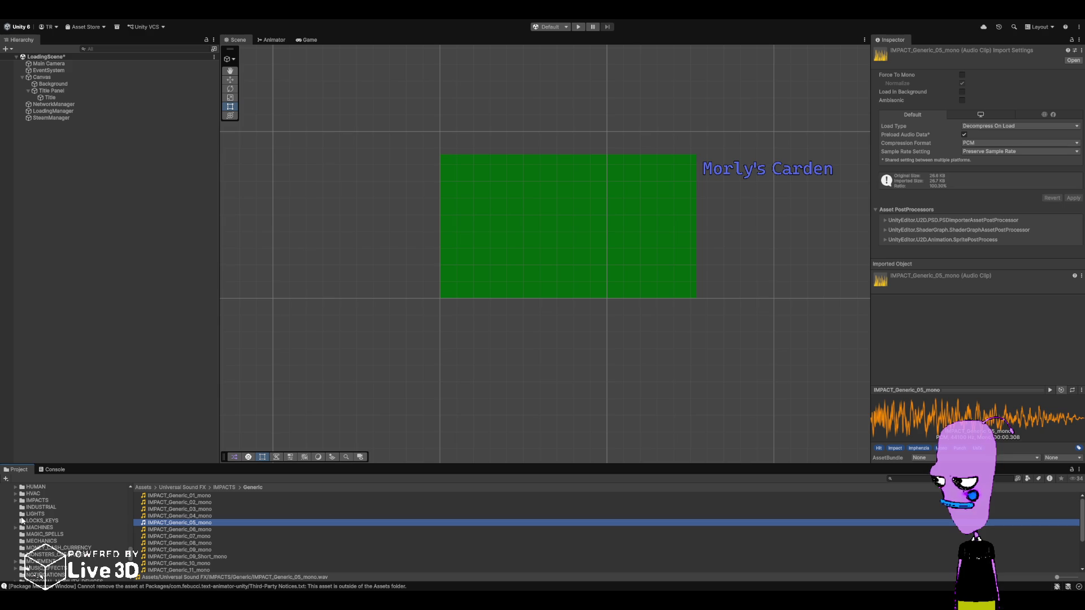
- Preview MACHINE_Cartoon_01_loop and the cartoon clicking loop, then MAGIC_SPELL_Bending_Synth_Climb
{"action": "left_click", "coordinate": [16, 528]}
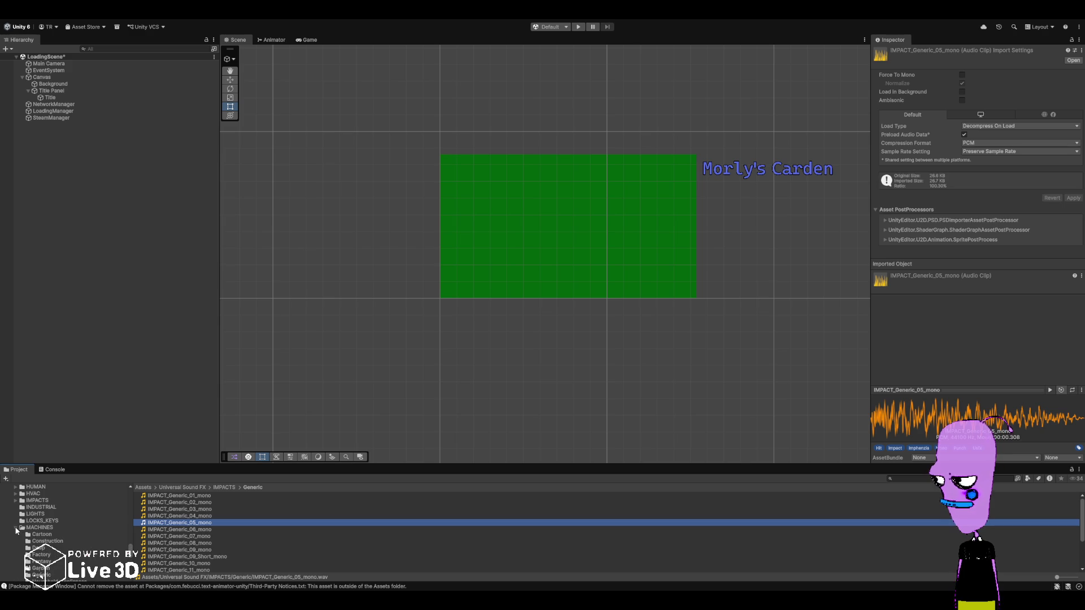
{"action": "left_click", "coordinate": [40, 534]}
{"action": "left_click", "coordinate": [213, 497]}
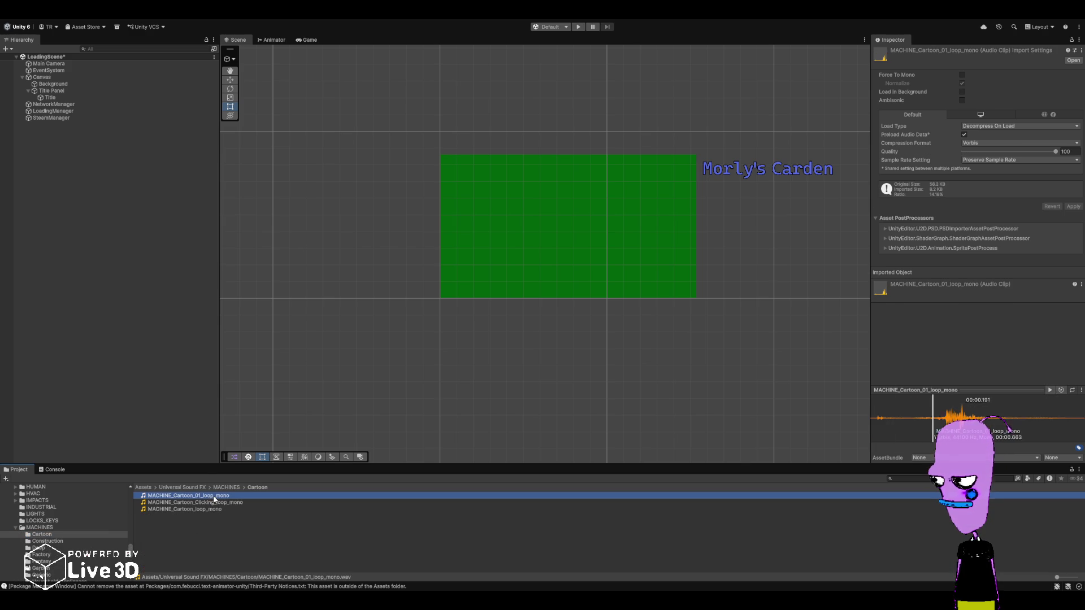
{"action": "left_click", "coordinate": [188, 503]}
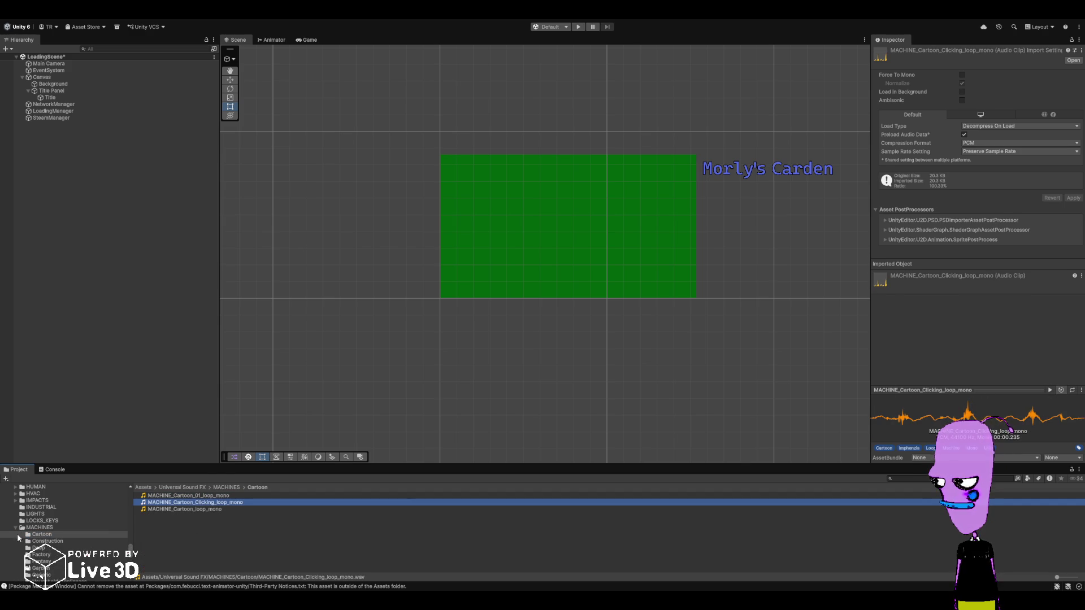
{"action": "scroll", "coordinate": [43, 547], "scroll_direction": "down", "scroll_amount": 3}
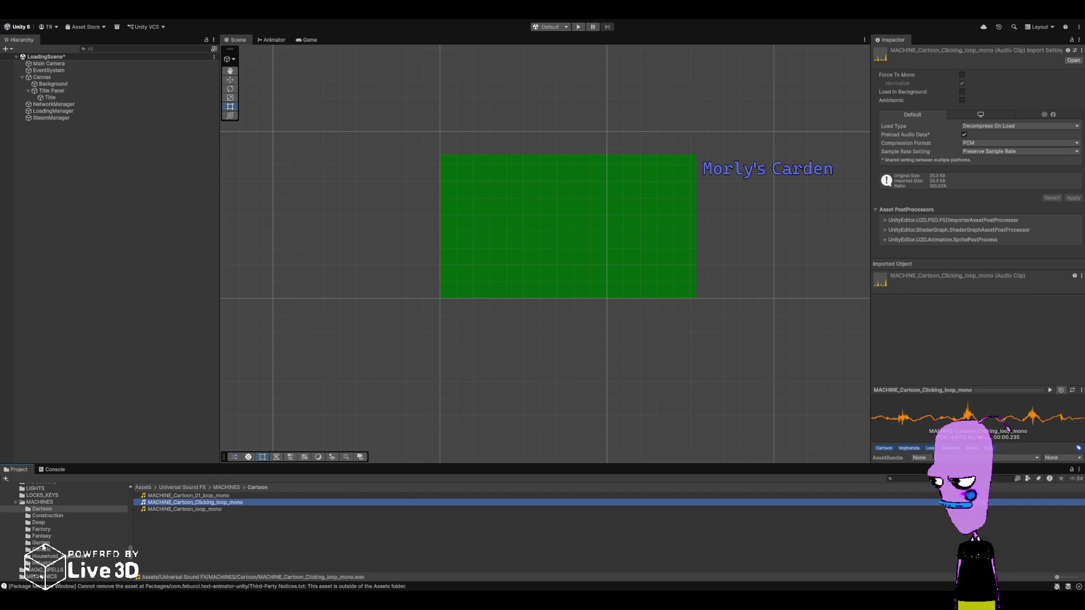
{"action": "left_click", "coordinate": [15, 503]}
{"action": "left_click", "coordinate": [30, 510]}
{"action": "left_click", "coordinate": [221, 503]}
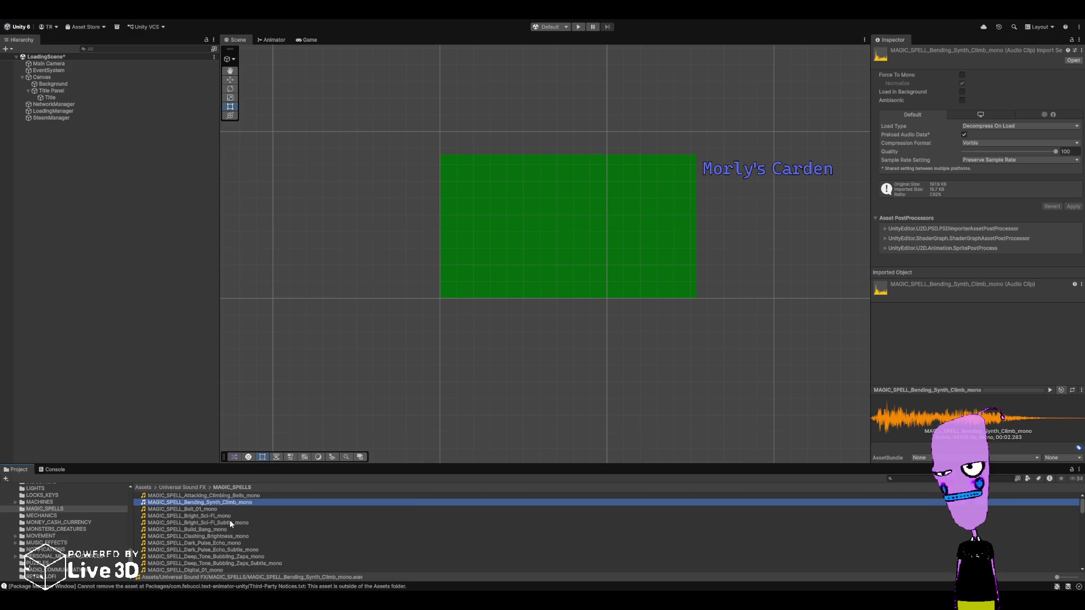
- Preview the Build_Bang, Bright_Sci-Fi and Bolt_01 magic spell clips
{"action": "left_click", "coordinate": [219, 531]}
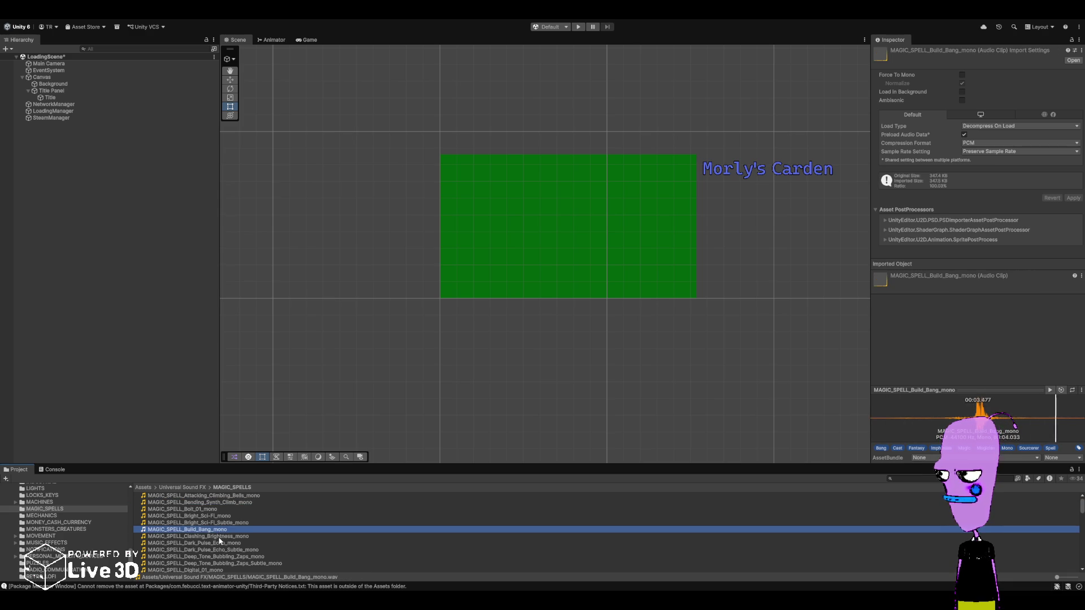
{"action": "left_click", "coordinate": [219, 516]}
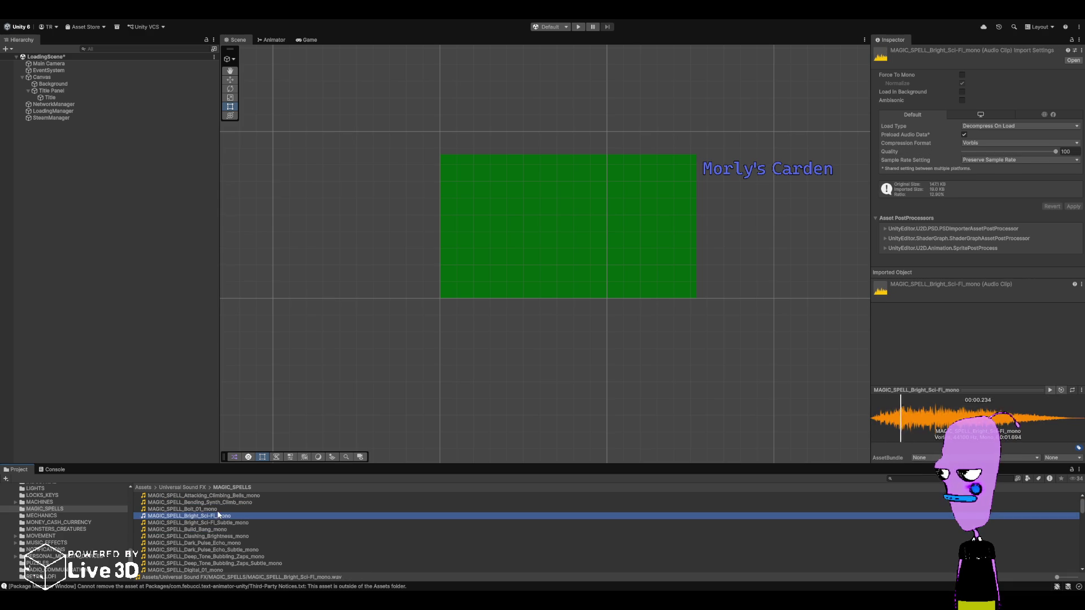
{"action": "left_click", "coordinate": [218, 509]}
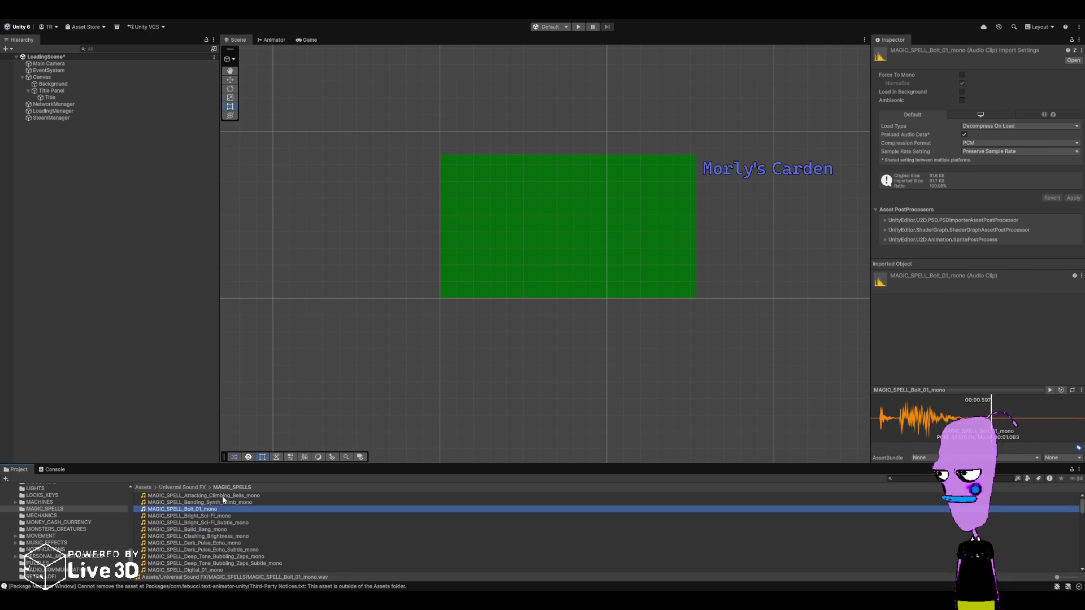
- Preview the Attacking_Climbing_Bells clip and replay it twice
{"action": "left_click", "coordinate": [223, 496]}
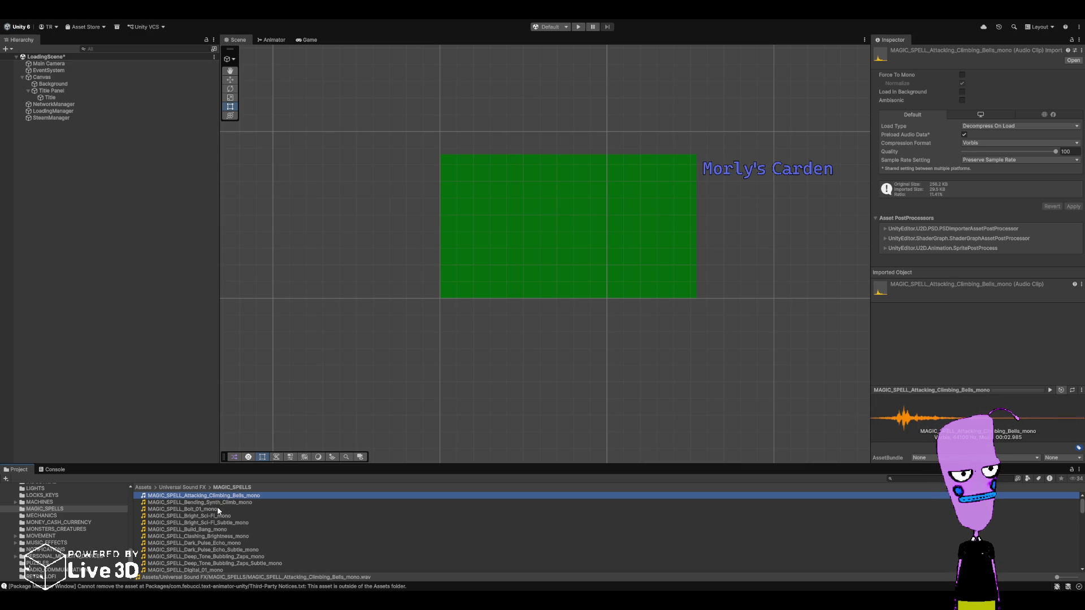
{"action": "left_click", "coordinate": [227, 498]}
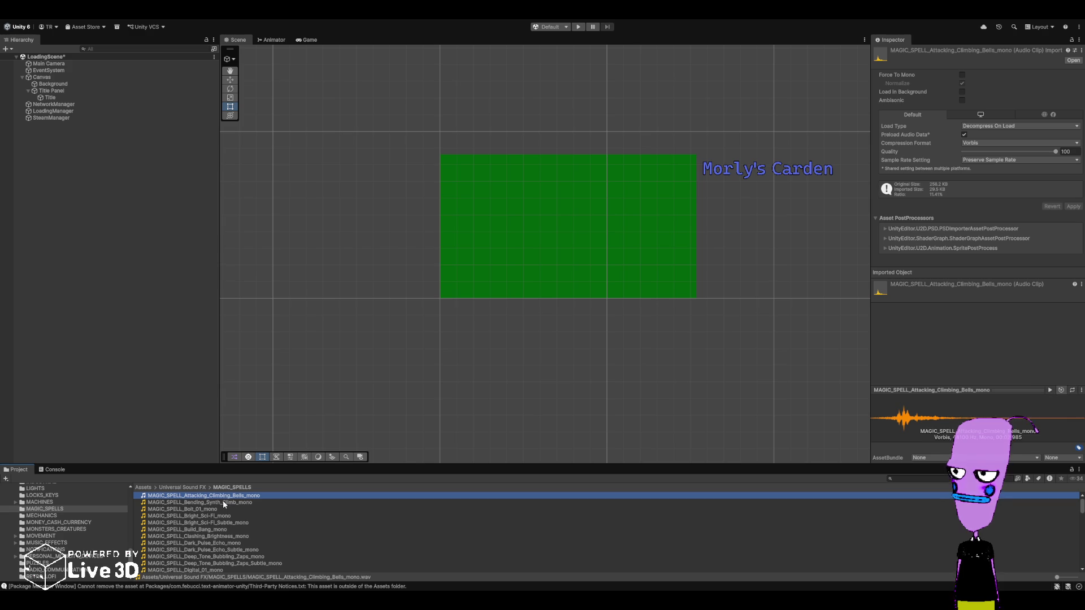
{"action": "left_click", "coordinate": [226, 498]}
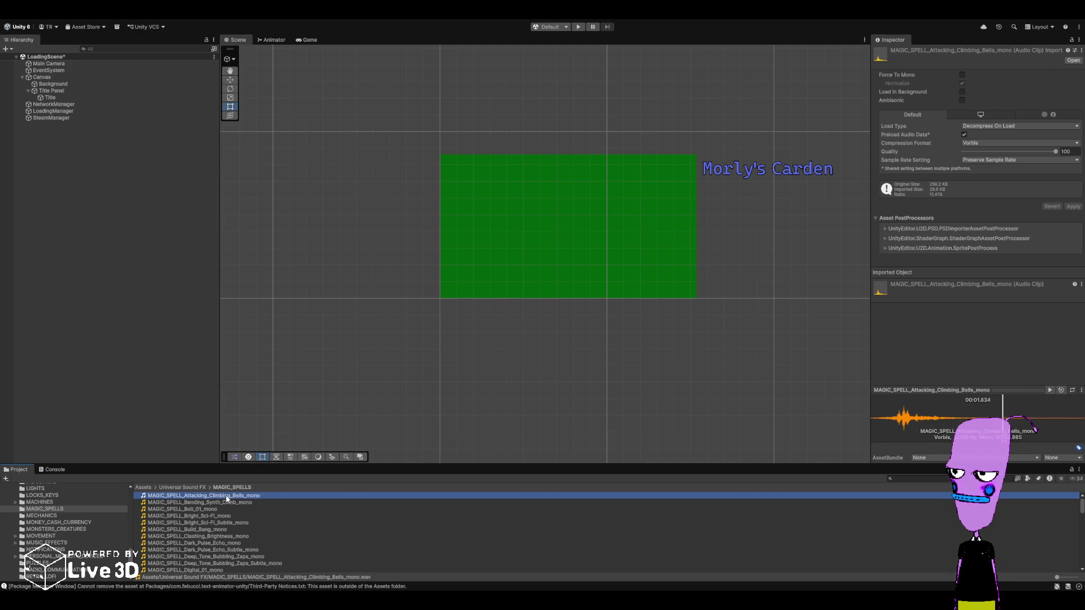
{"action": "scroll", "coordinate": [88, 559], "scroll_direction": "up", "scroll_amount": 10}
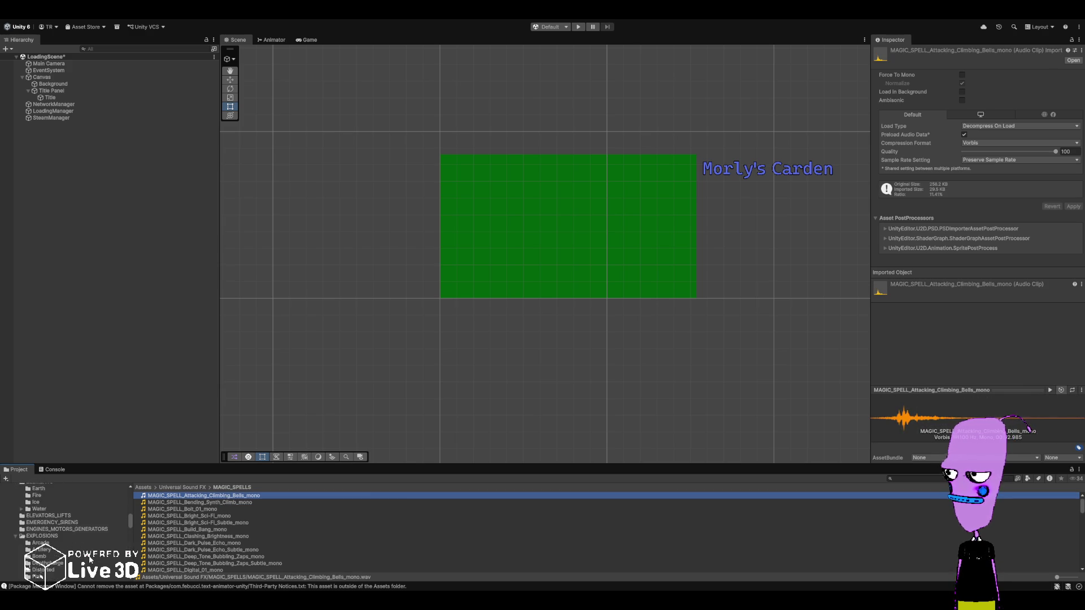
- Move MAGIC_SPELL_Attacking_Climbing_Bells_mono into the Assets/Resources/Sounds folder
{"action": "scroll", "coordinate": [89, 558], "scroll_direction": "up", "scroll_amount": 10}
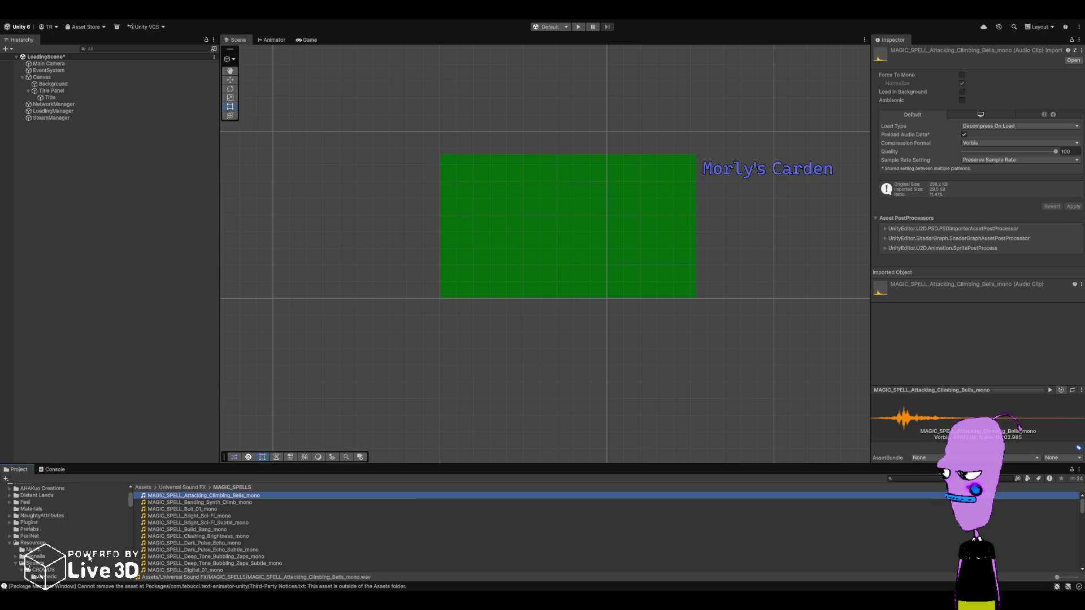
{"action": "scroll", "coordinate": [89, 559], "scroll_direction": "down", "scroll_amount": 2}
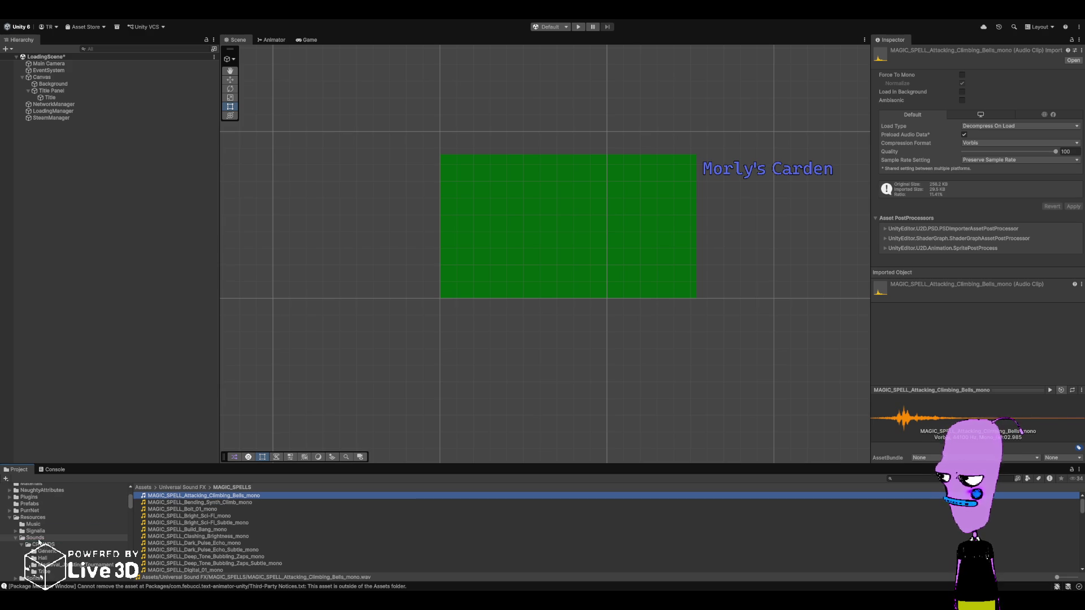
{"action": "left_click_drag", "start_coordinate": [35, 537], "coordinate": [35, 537]}
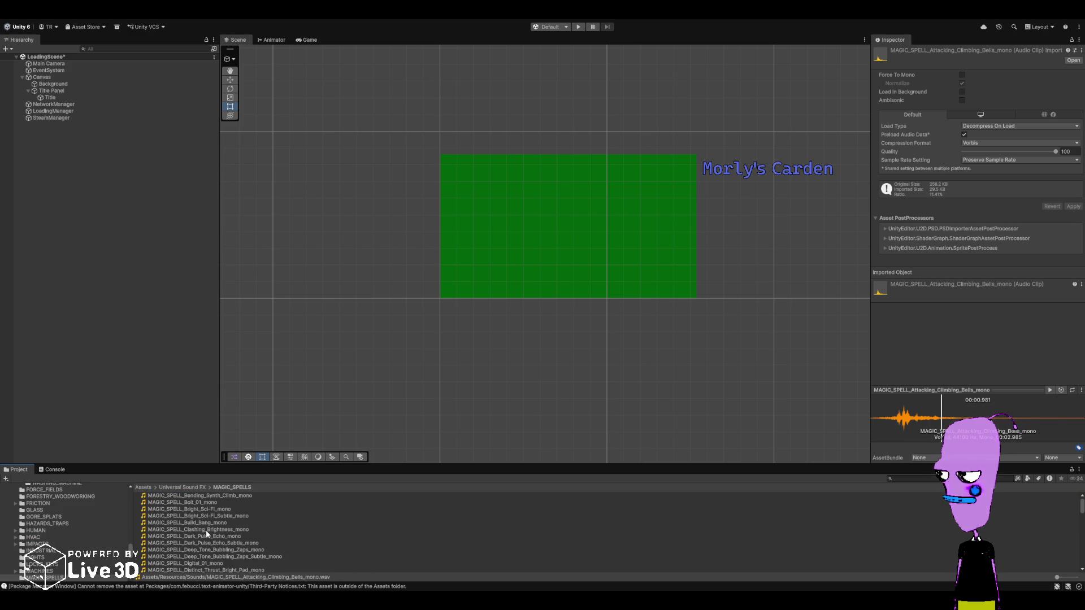
- Preview Bending_Synth_Climb, Bright_Sci-Fi, Clashing_Brightness, Dark_Pulse_Echo variants and Deep_Tone_Bubbling_Zaps
{"action": "left_click", "coordinate": [218, 495]}
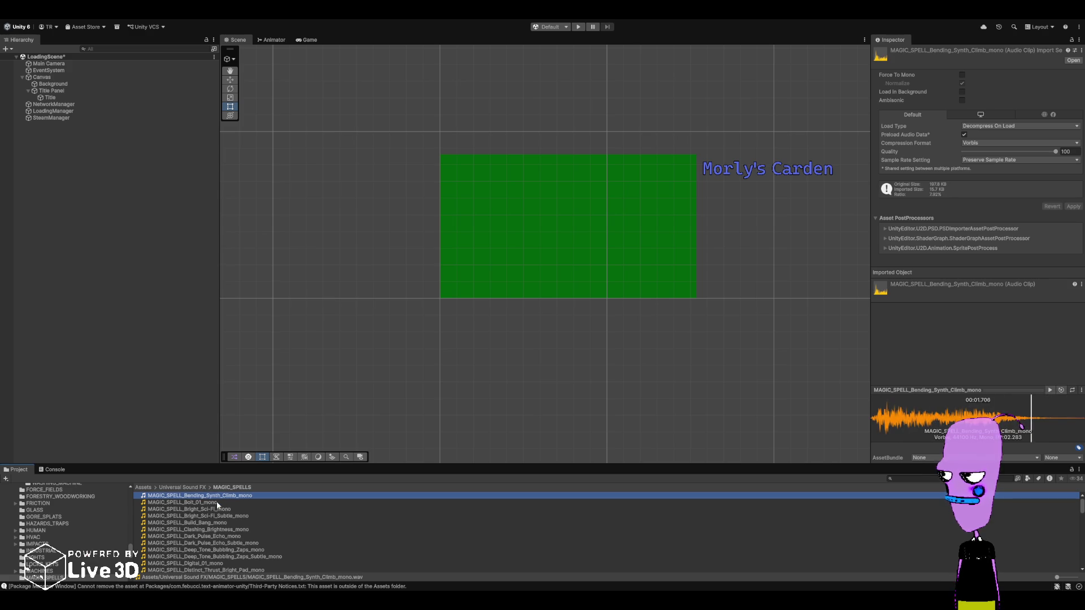
{"action": "key", "text": "Down"}
{"action": "key", "text": "Down"}
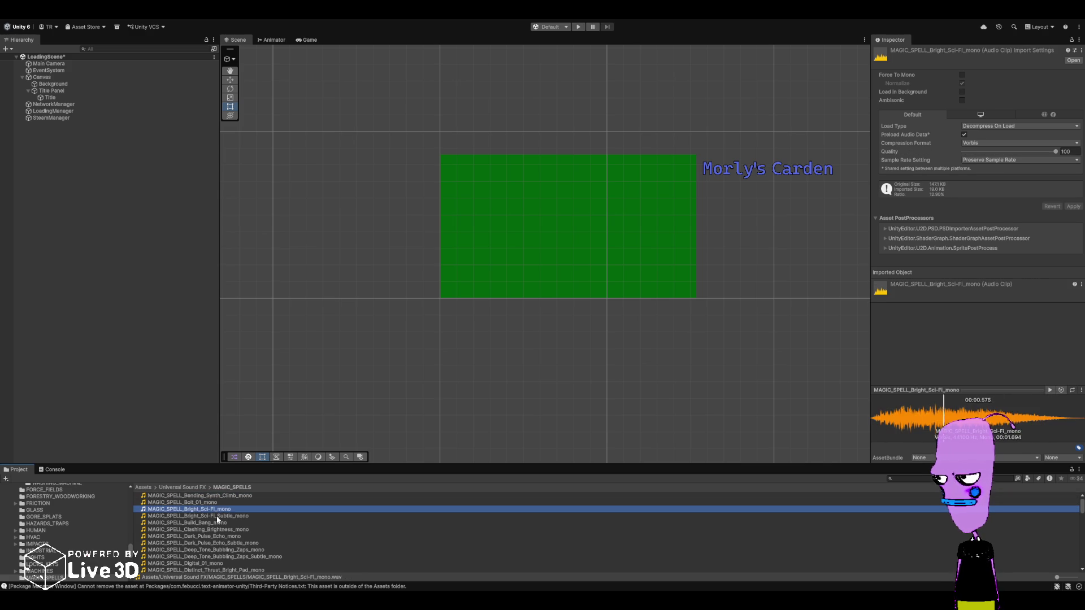
{"action": "key", "text": "Down"}
{"action": "key", "text": "Down"}
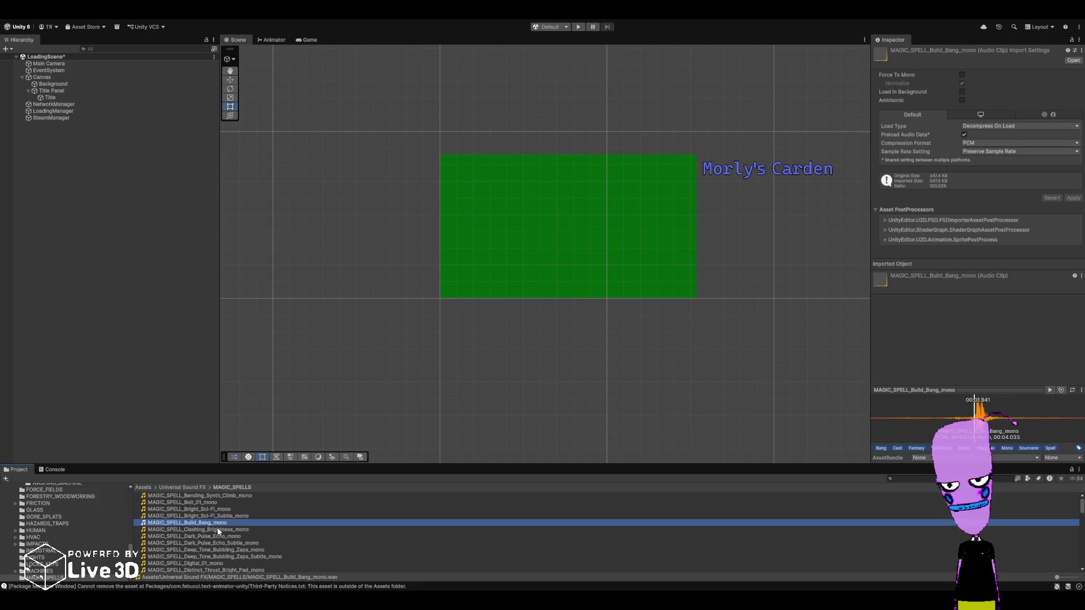
{"action": "key", "text": "Down"}
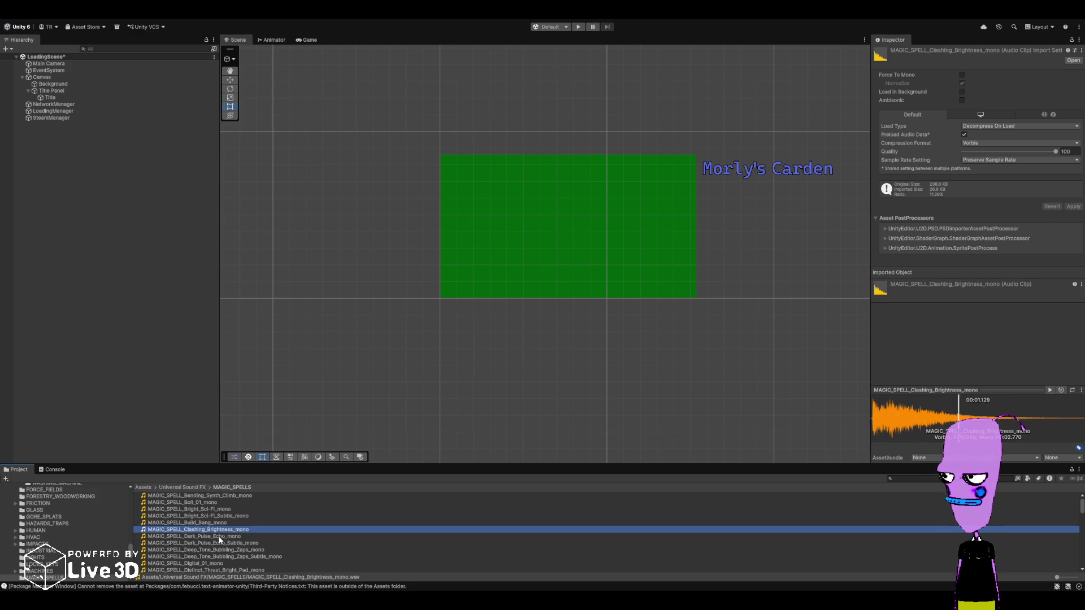
{"action": "left_click", "coordinate": [220, 537]}
{"action": "scroll", "coordinate": [223, 534], "scroll_direction": "down", "scroll_amount": 2}
{"action": "left_click", "coordinate": [229, 519]}
{"action": "left_click", "coordinate": [229, 524]}
- Preview Deep_Tone_Bubbling_Zaps_Subtle, Digital_01, Distinct_Thrust_Bright_Pad_Subtle and Electric_Fade_In_Pan_Echo_Fade_Out
{"action": "scroll", "coordinate": [230, 542], "scroll_direction": "down", "scroll_amount": 2}
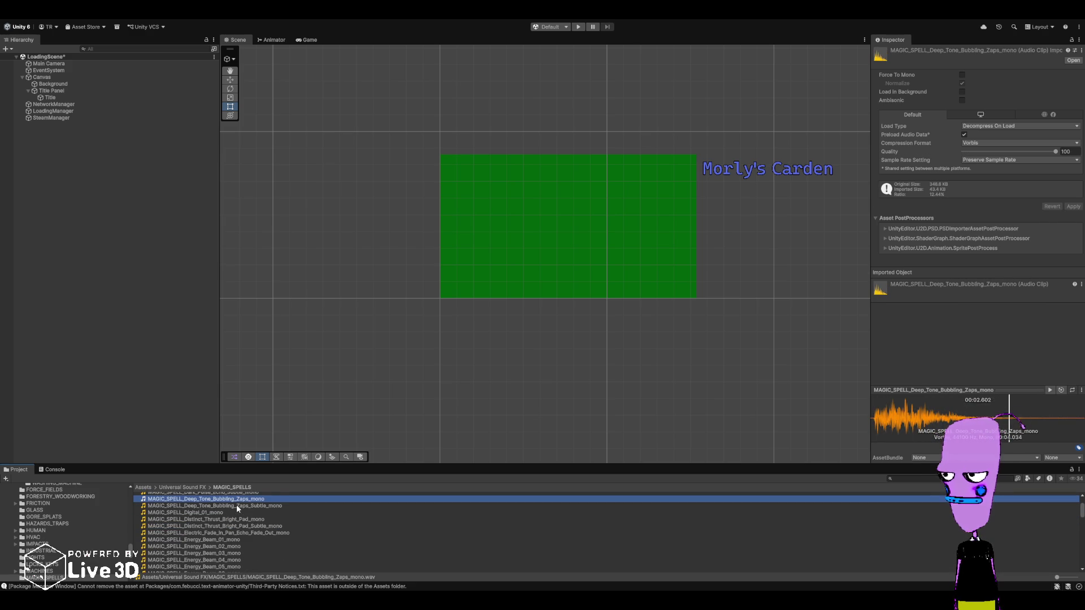
{"action": "left_click", "coordinate": [236, 506]}
{"action": "left_click", "coordinate": [231, 513]}
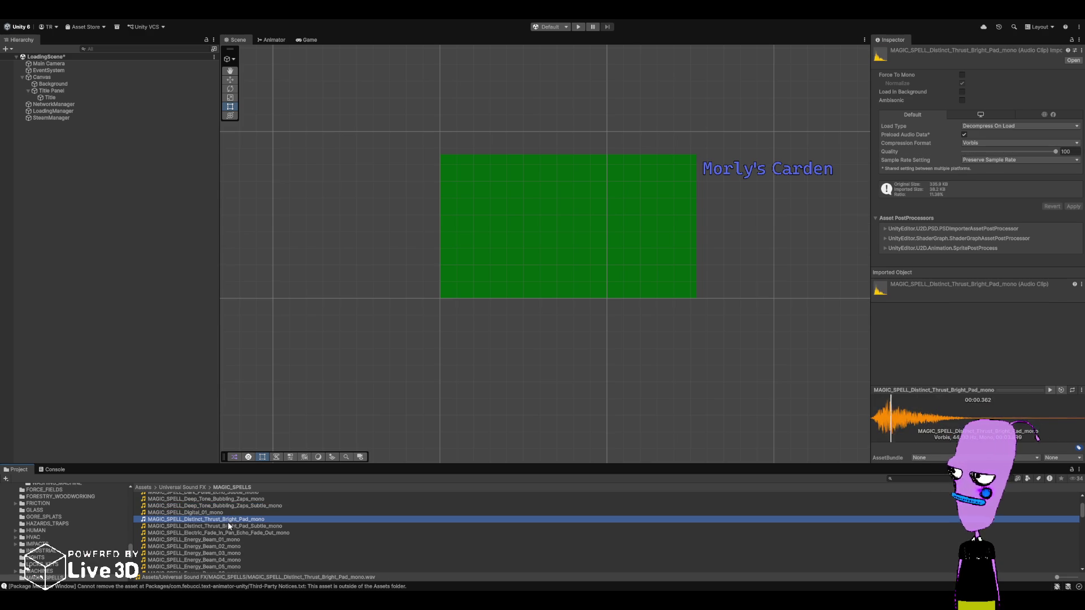
{"action": "left_click", "coordinate": [228, 526]}
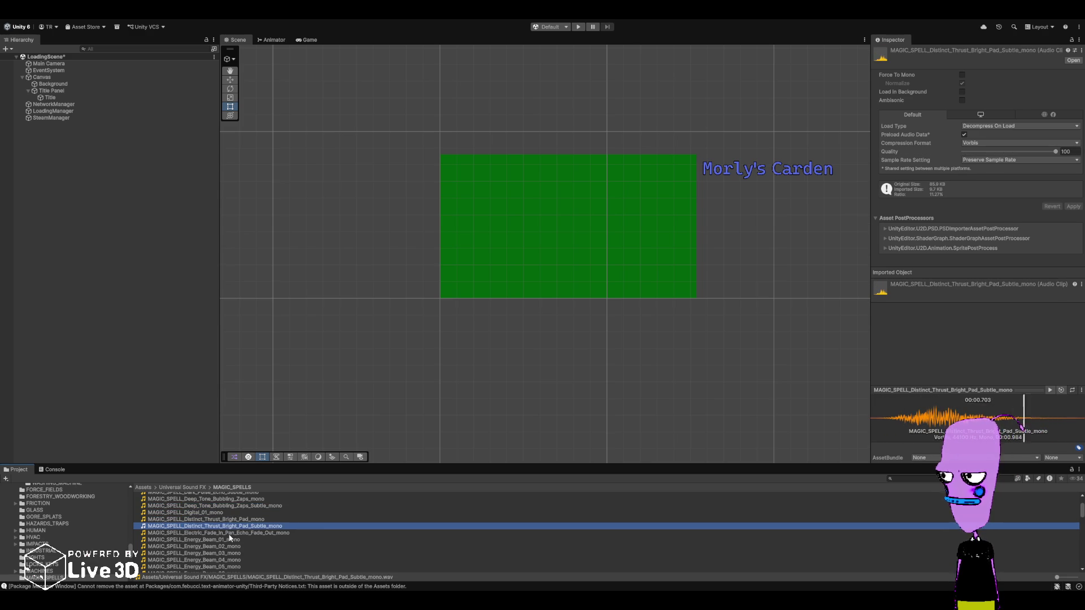
{"action": "left_click", "coordinate": [228, 534]}
{"action": "scroll", "coordinate": [230, 534], "scroll_direction": "down", "scroll_amount": 2}
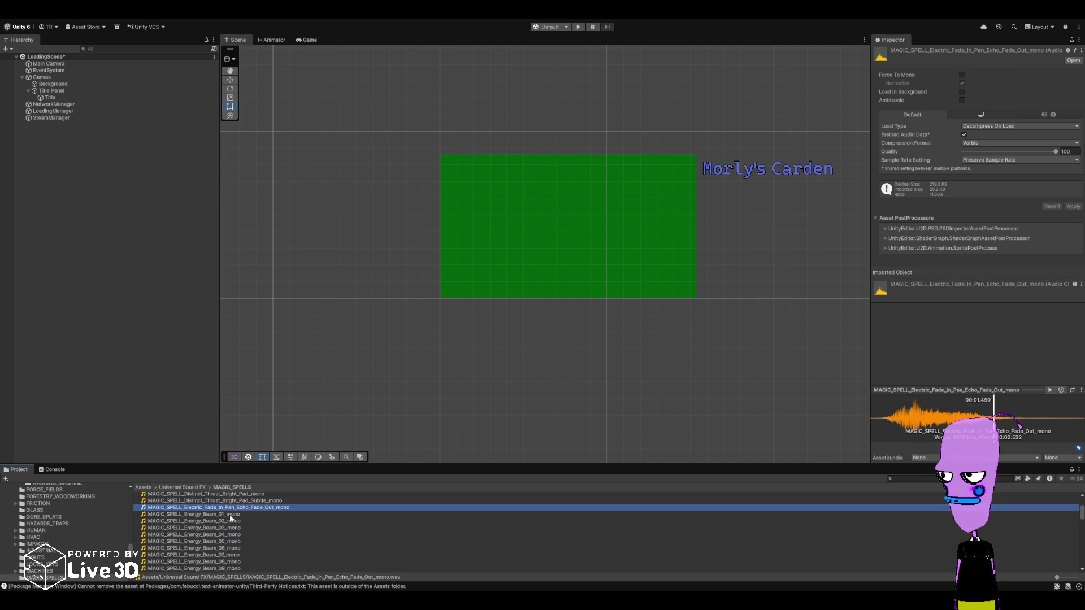
- Preview Energy_Beam_01 through Energy_Beam_09 in order
{"action": "left_click", "coordinate": [231, 515]}
{"action": "left_click", "coordinate": [234, 521]}
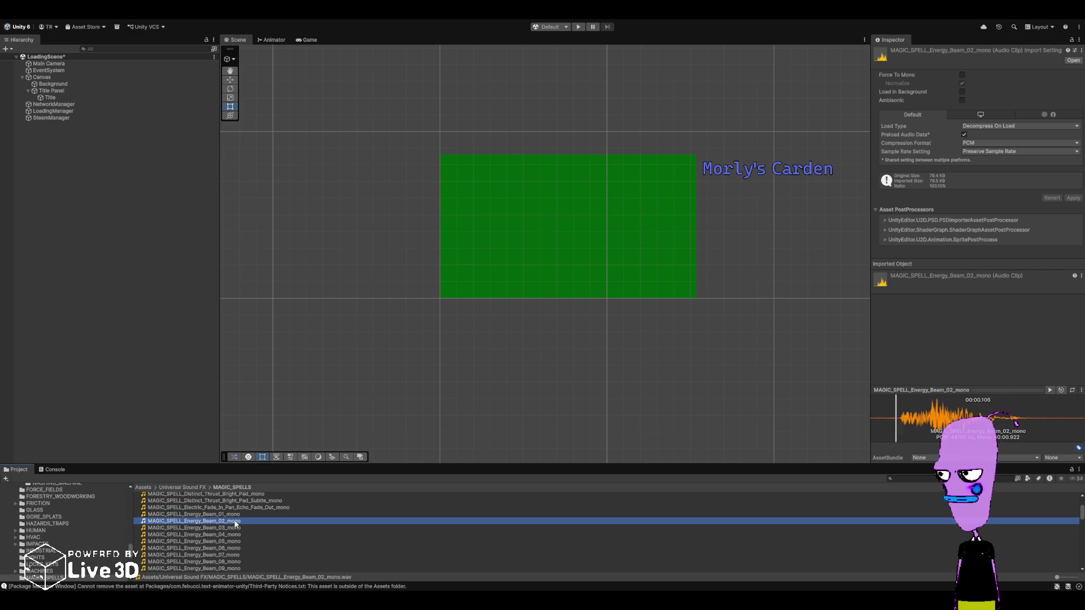
{"action": "left_click", "coordinate": [233, 528]}
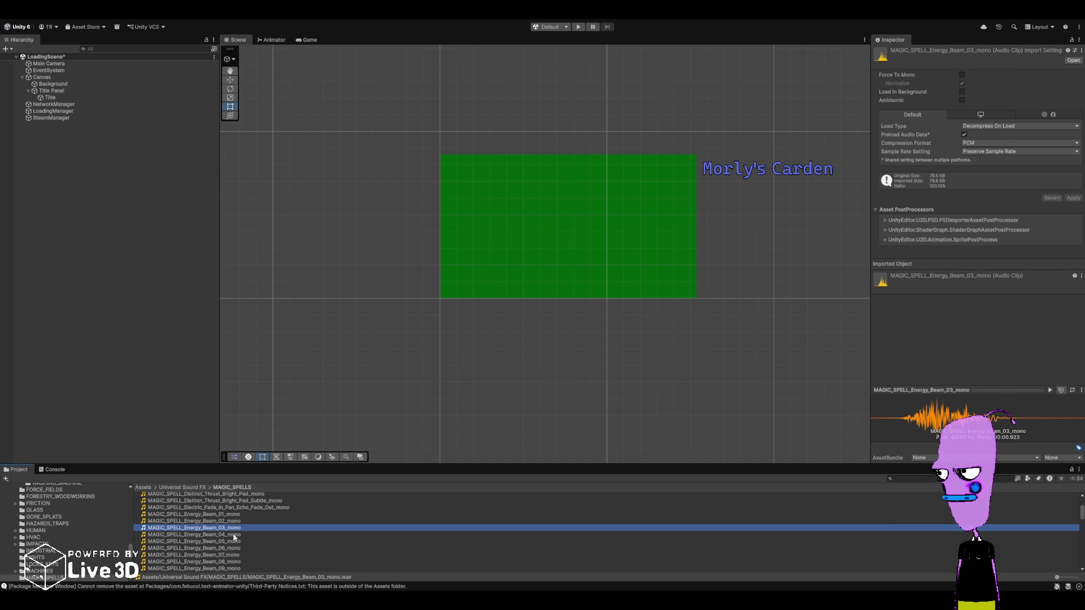
{"action": "left_click", "coordinate": [233, 535]}
{"action": "left_click", "coordinate": [234, 542]}
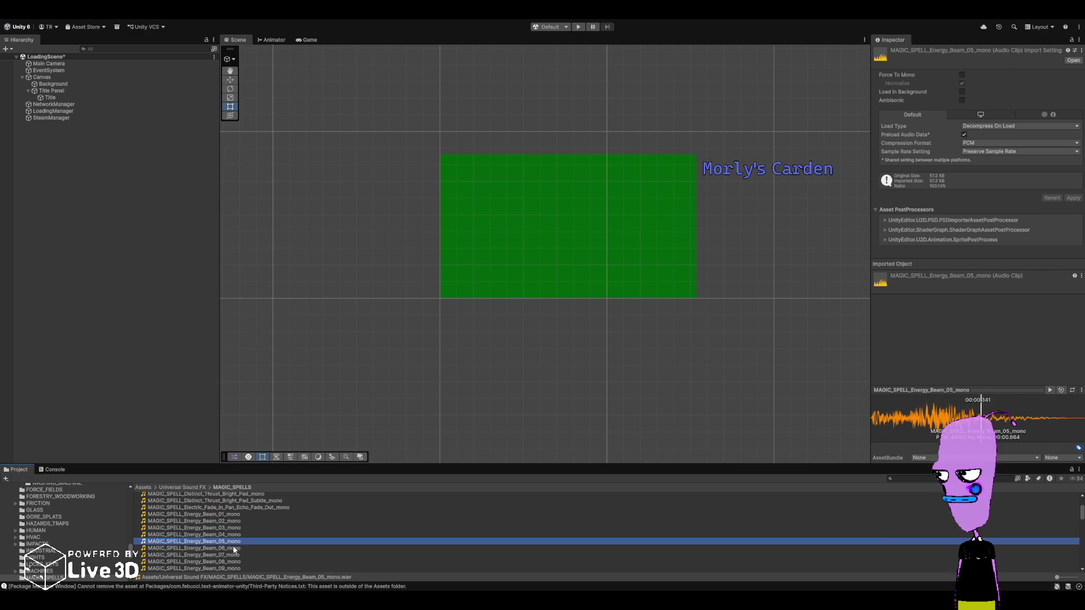
{"action": "left_click", "coordinate": [235, 549]}
{"action": "left_click", "coordinate": [235, 556]}
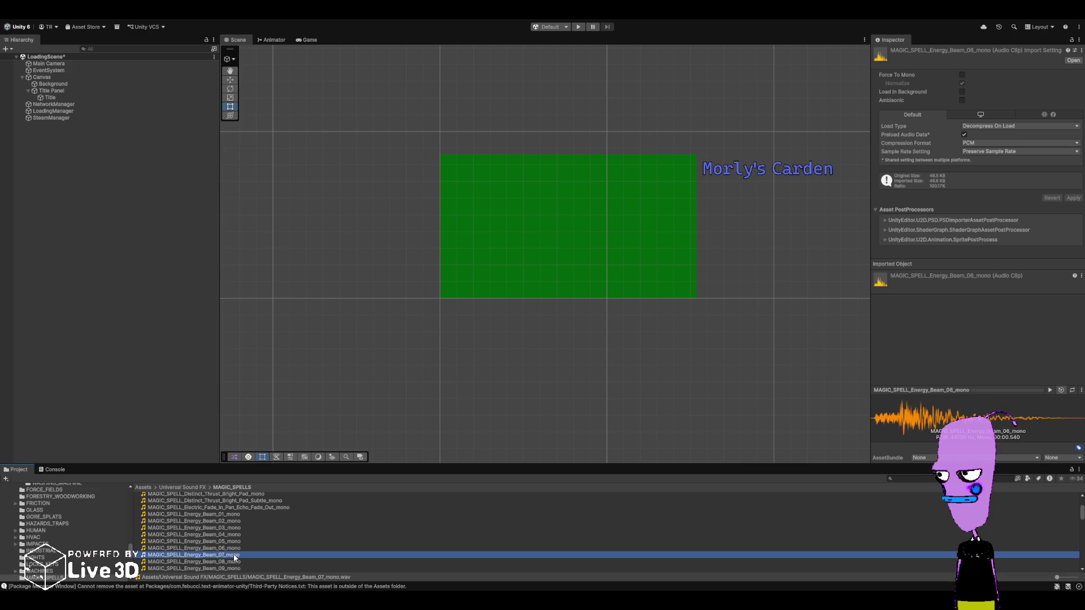
{"action": "scroll", "coordinate": [236, 548], "scroll_direction": "down", "scroll_amount": 2}
{"action": "left_click", "coordinate": [237, 536]}
{"action": "scroll", "coordinate": [238, 541], "scroll_direction": "down", "scroll_amount": 2}
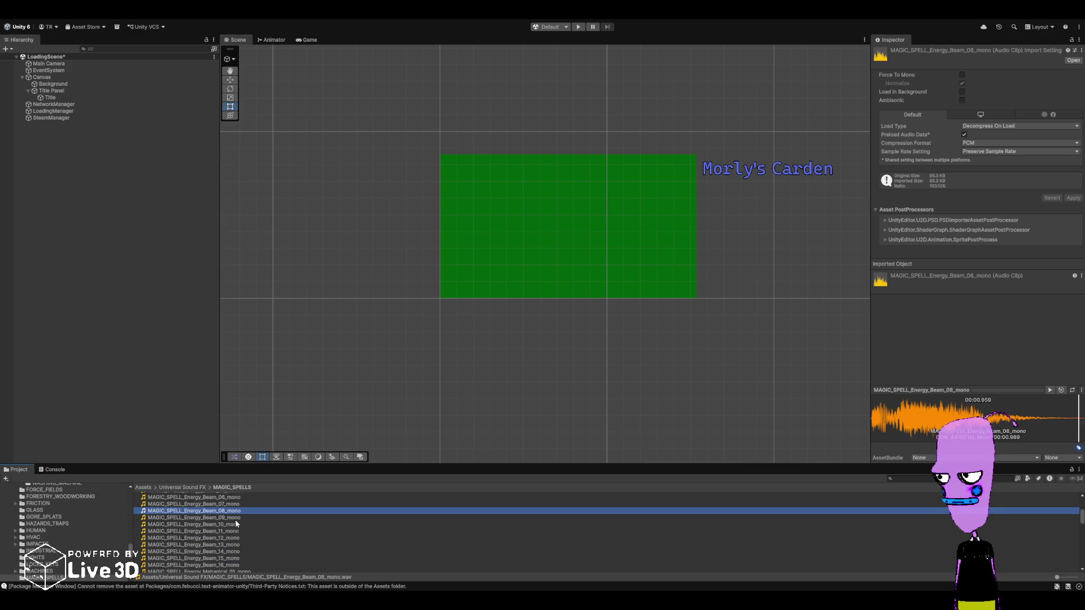
{"action": "left_click", "coordinate": [235, 519]}
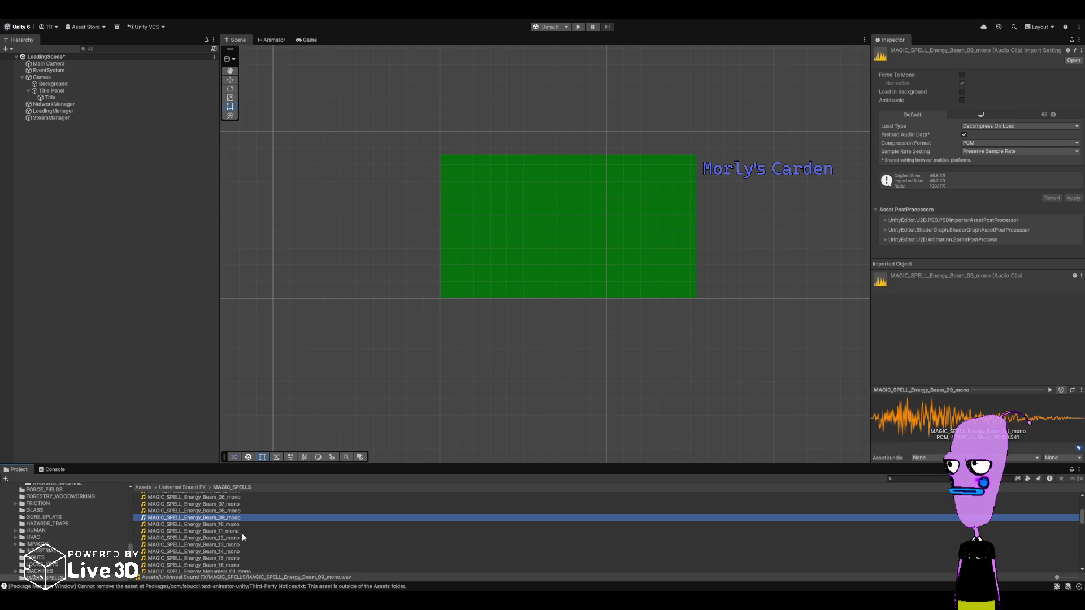
{"action": "left_click", "coordinate": [240, 531]}
- Preview Energy_Beam_12 through Energy_Beam_16
{"action": "left_click", "coordinate": [233, 539]}
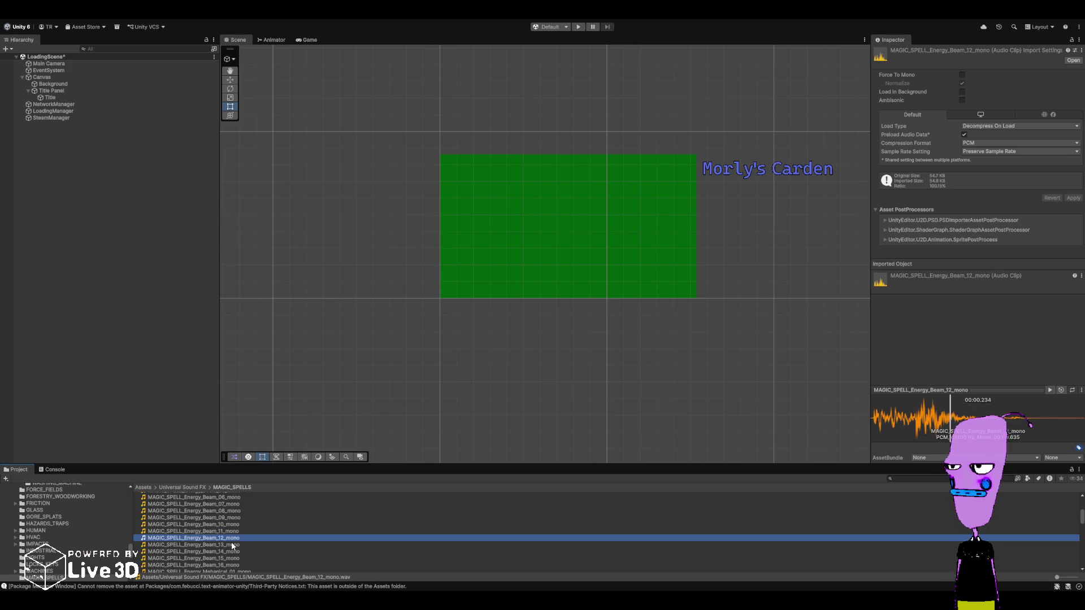
{"action": "left_click", "coordinate": [232, 544]}
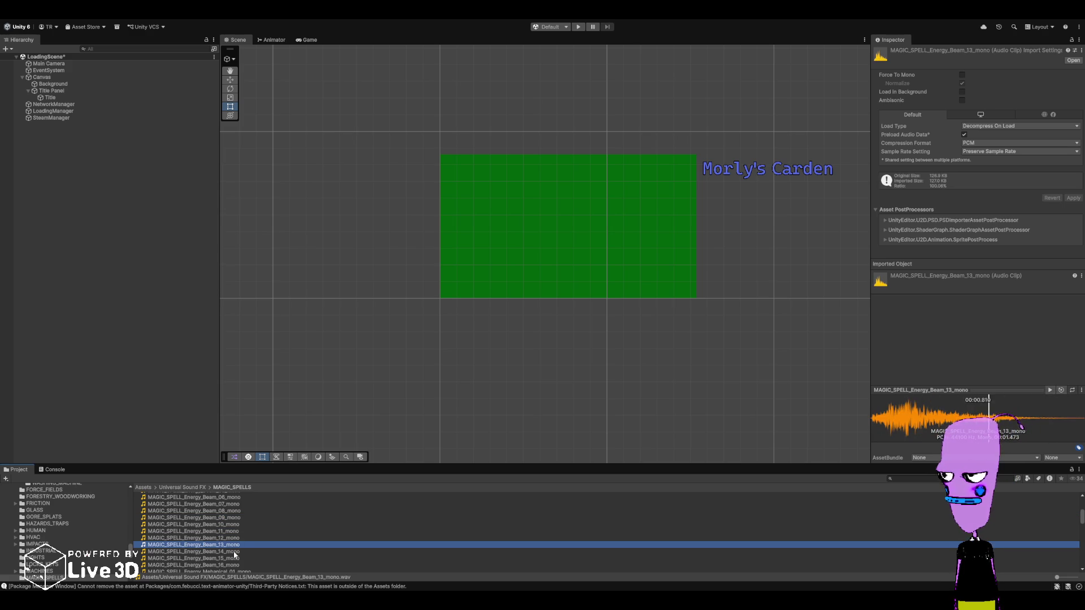
{"action": "left_click", "coordinate": [234, 552]}
{"action": "left_click", "coordinate": [233, 559]}
{"action": "left_click", "coordinate": [235, 565]}
{"action": "scroll", "coordinate": [235, 542], "scroll_direction": "down", "scroll_amount": 2}
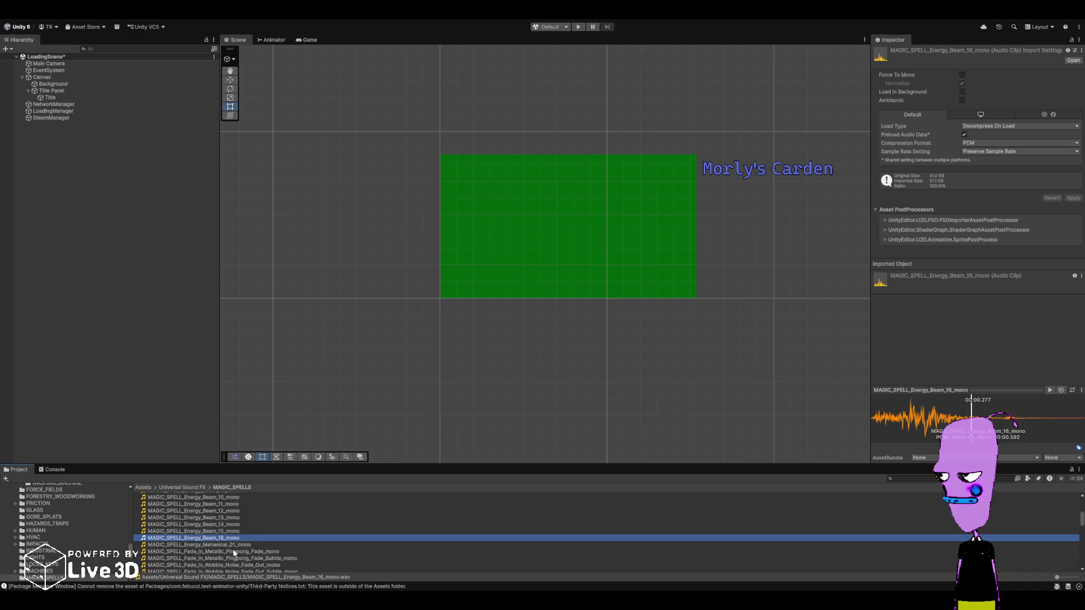
- Preview Energy_Mehanical_01, the Fade_In Metallic Pingpong and Wobble Noise variants, Fading_Tone and Fading_Whoosh
{"action": "left_click", "coordinate": [236, 520]}
{"action": "left_click", "coordinate": [232, 527]}
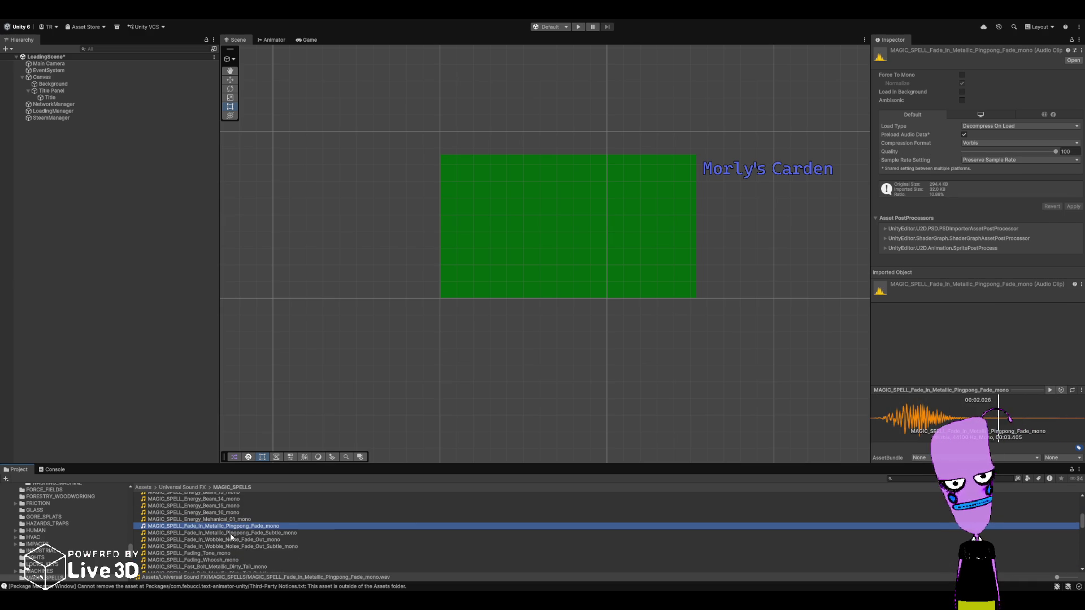
{"action": "left_click", "coordinate": [230, 533]}
{"action": "left_click", "coordinate": [229, 540]}
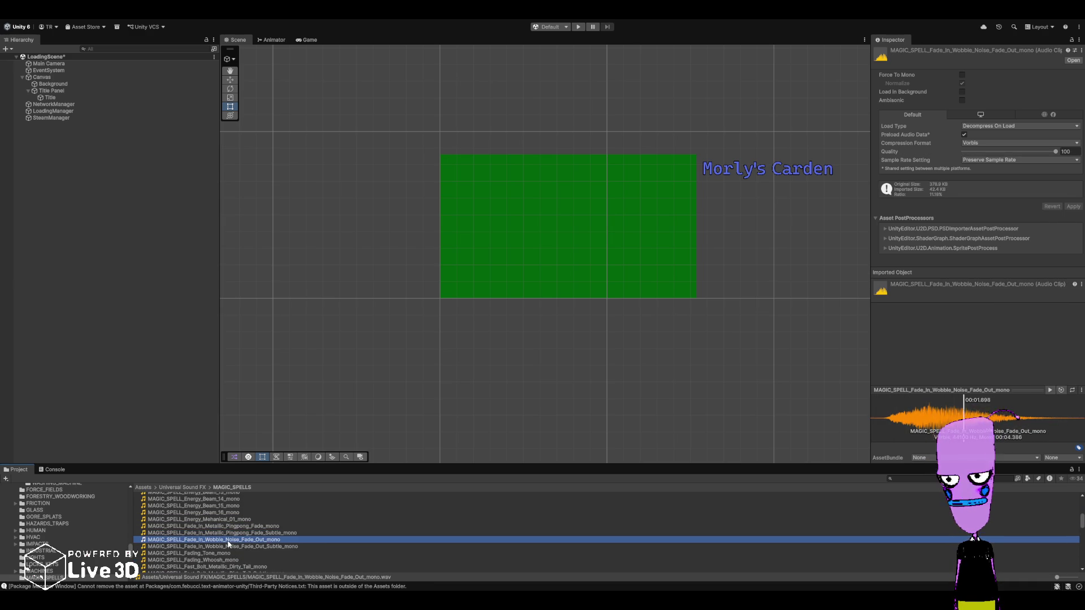
{"action": "left_click", "coordinate": [224, 545]}
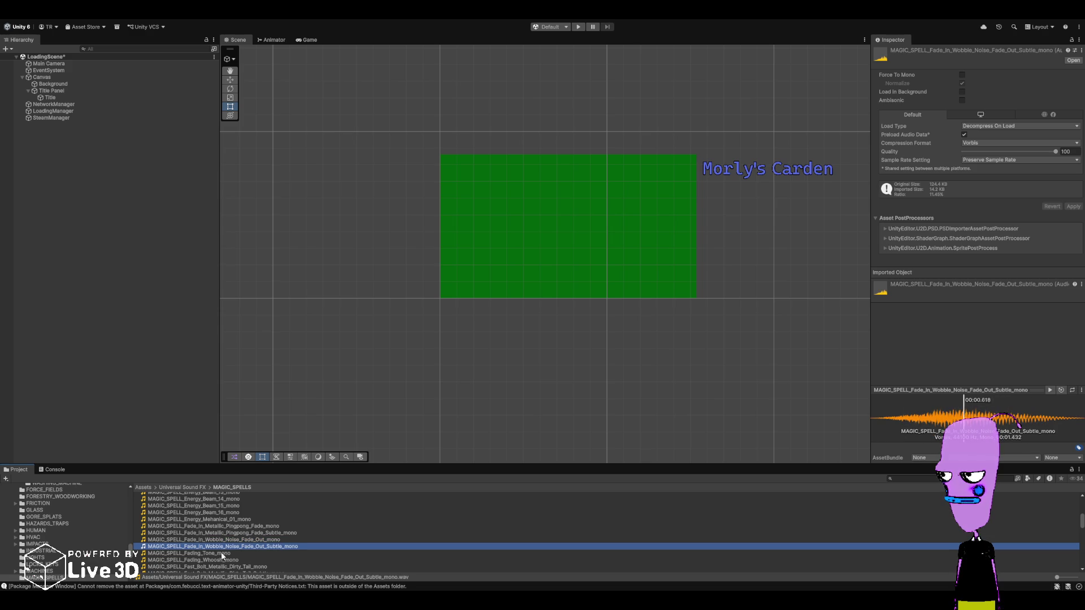
{"action": "left_click", "coordinate": [221, 554]}
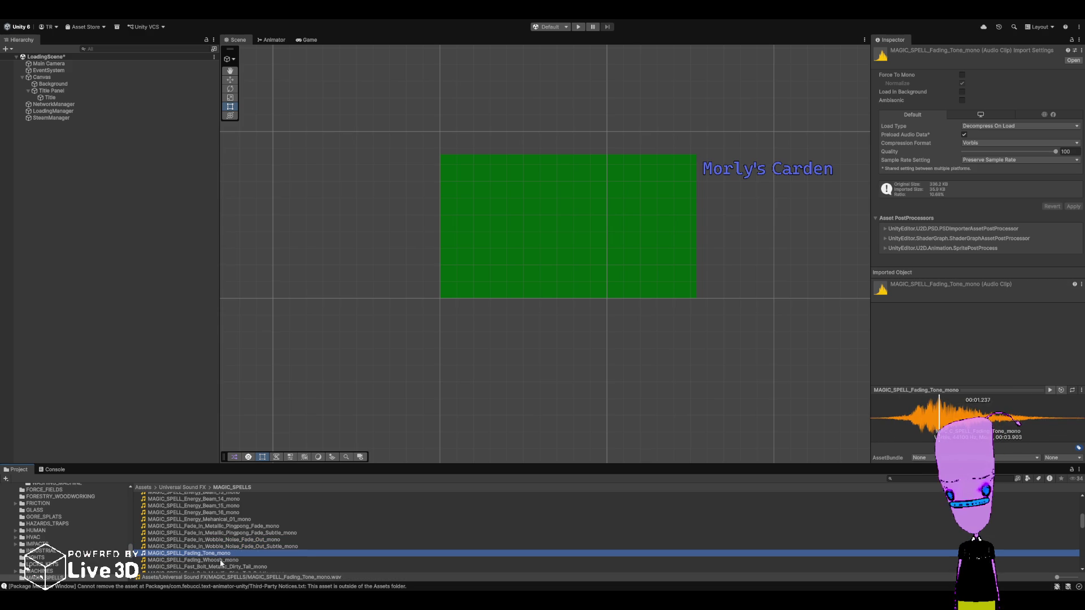
{"action": "left_click", "coordinate": [220, 561]}
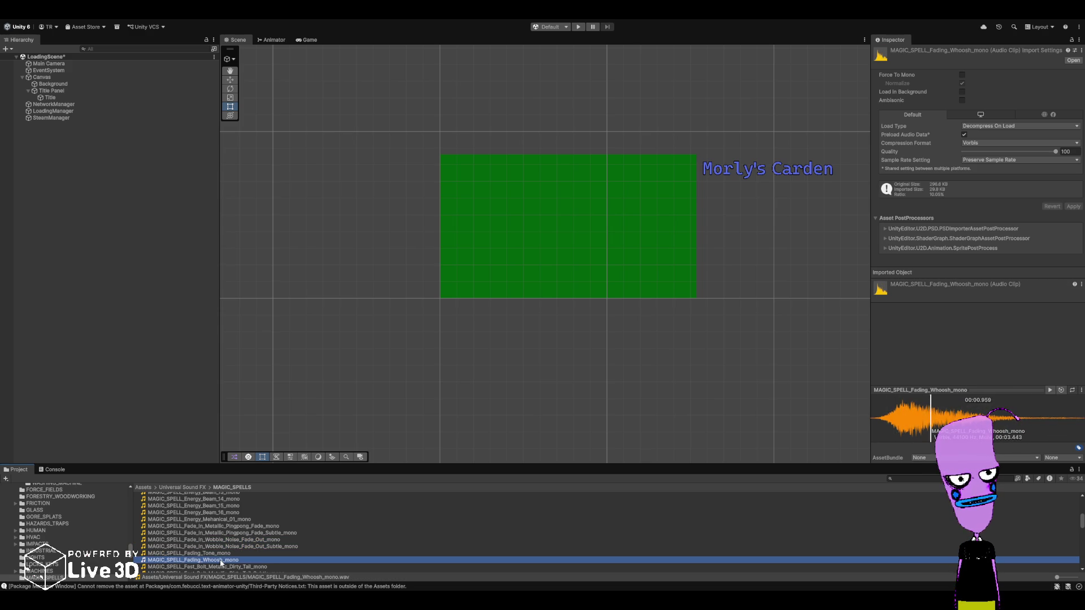
{"action": "scroll", "coordinate": [220, 562], "scroll_direction": "down", "scroll_amount": 2}
- Preview both Fast_Bolt_Metallic_Dirty_Tall variants, Flame_01 and Flame_02
{"action": "left_click", "coordinate": [226, 542]}
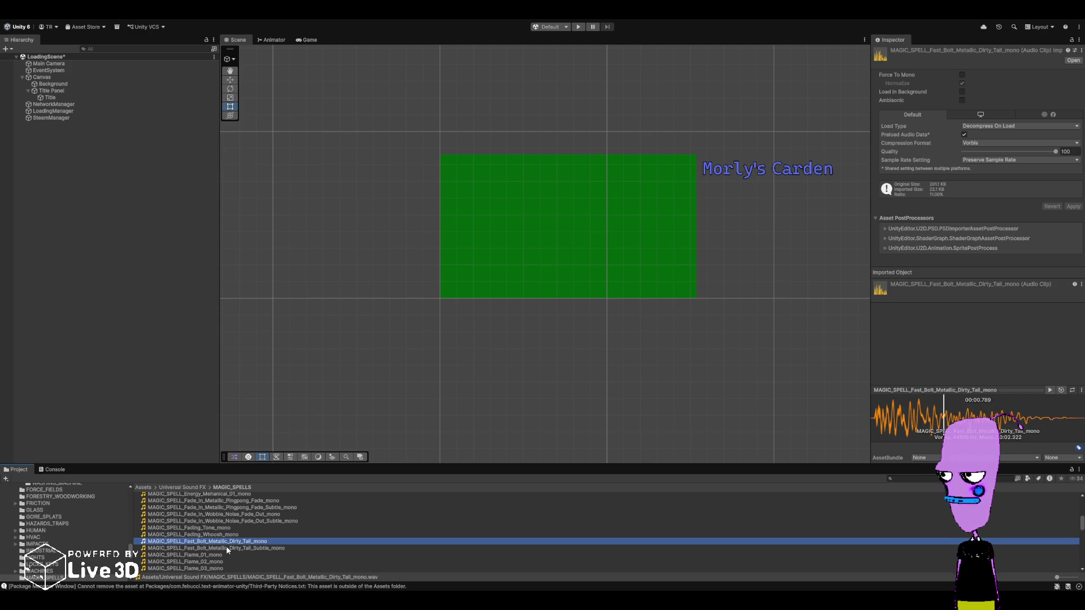
{"action": "left_click", "coordinate": [226, 547]}
{"action": "left_click", "coordinate": [222, 555]}
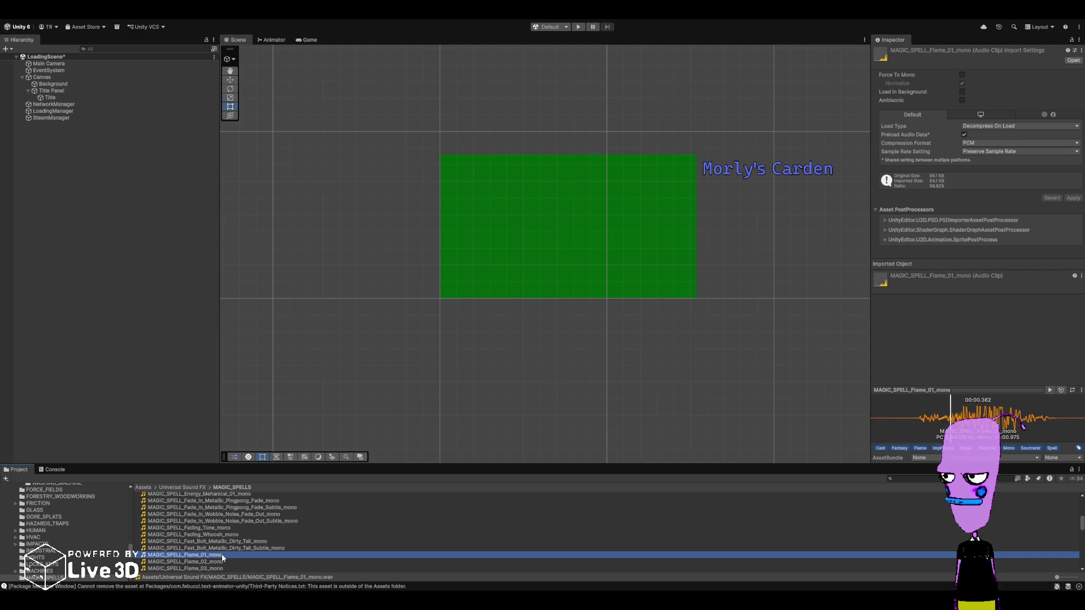
{"action": "left_click", "coordinate": [221, 561]}
{"action": "scroll", "coordinate": [220, 560], "scroll_direction": "down", "scroll_amount": 3}
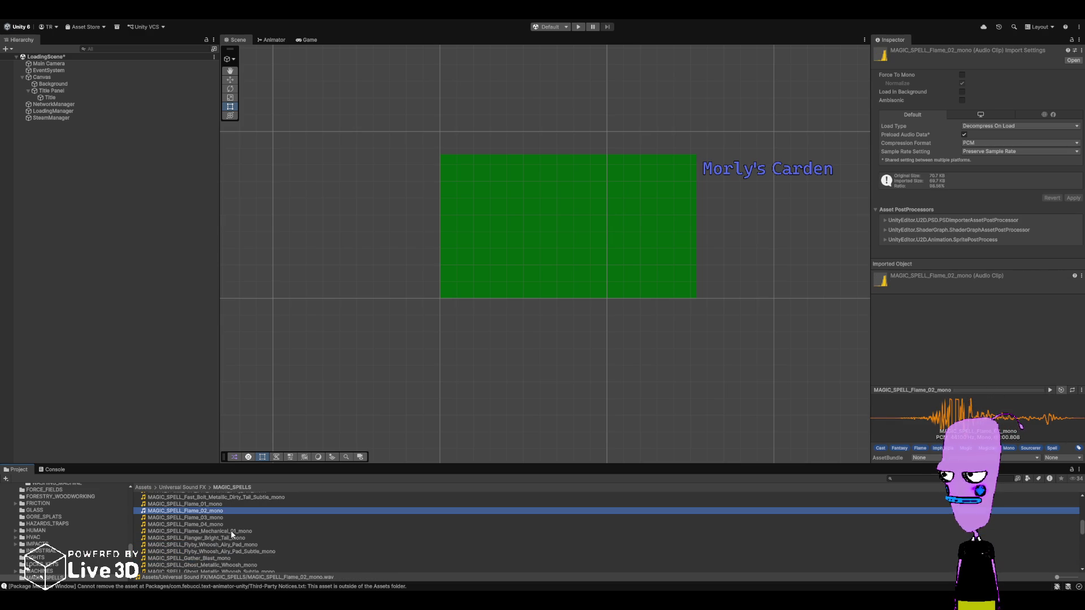
- Preview Flame_Mechanical_01, Flanger_Bright_Tall, both Flyby_Whoosh_Airy_Pad variants and Gather_Blast
{"action": "left_click", "coordinate": [230, 532]}
{"action": "left_click", "coordinate": [228, 538]}
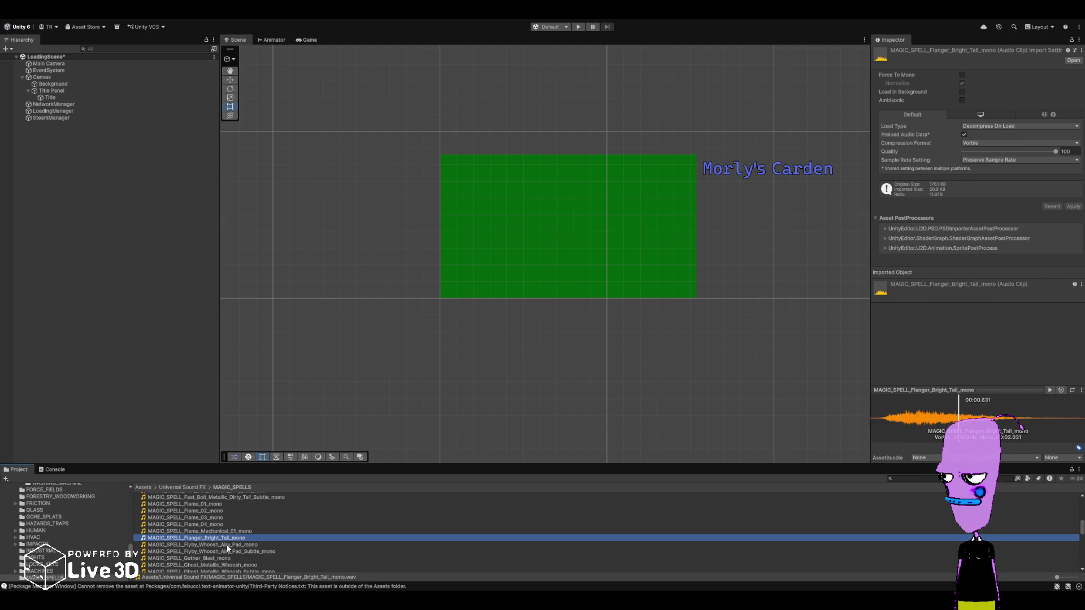
{"action": "left_click", "coordinate": [226, 545]}
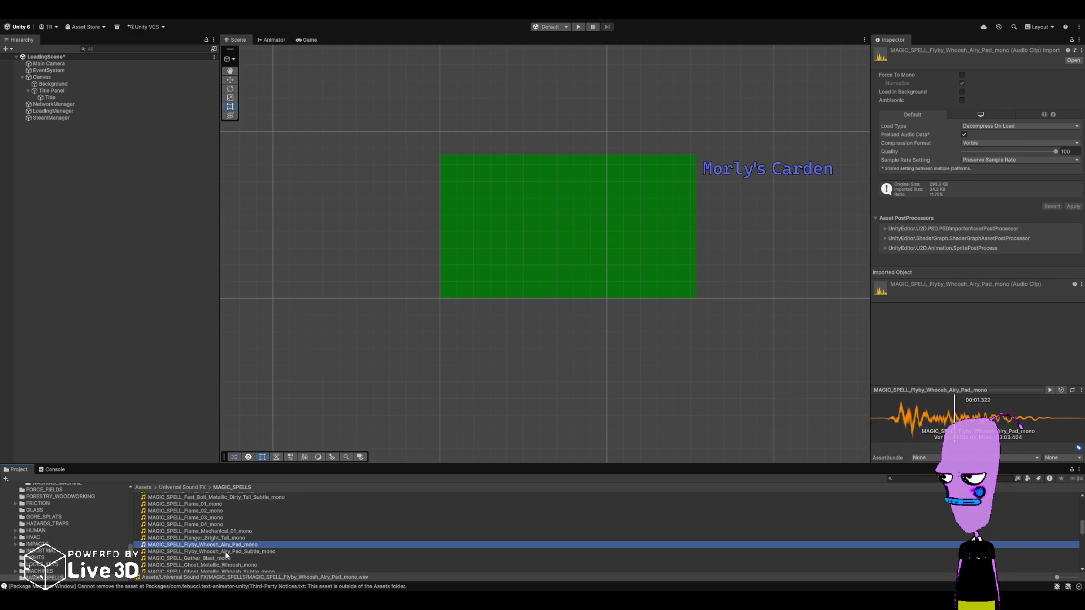
{"action": "left_click", "coordinate": [225, 551]}
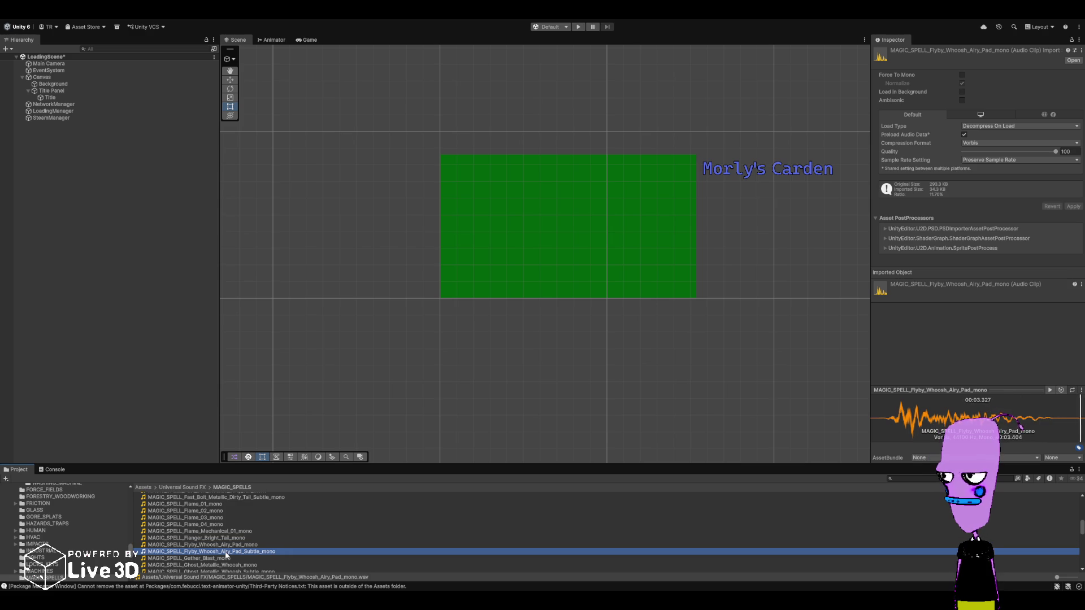
{"action": "left_click", "coordinate": [227, 558]}
{"action": "scroll", "coordinate": [228, 563], "scroll_direction": "down", "scroll_amount": 2}
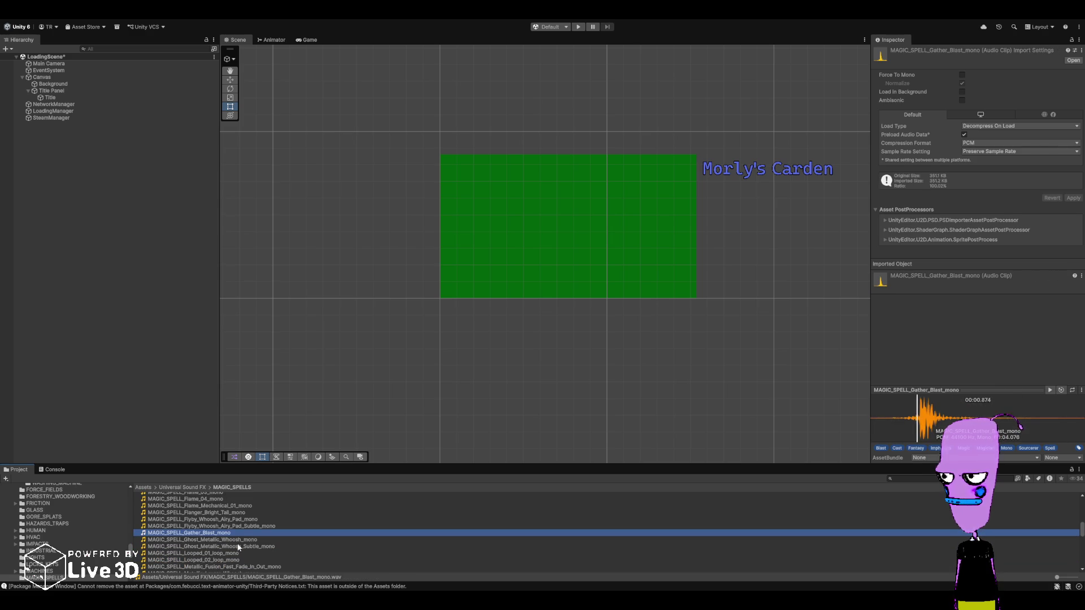
- Preview Ghost_Metallic_Whoosh, Looped_02, Metallic_Layers_Whoosh, Metallic_Fusion_Fast_Fade_In_Out and Metallic_Rain_Down
{"action": "left_click", "coordinate": [236, 540]}
{"action": "scroll", "coordinate": [233, 549], "scroll_direction": "down", "scroll_amount": 2}
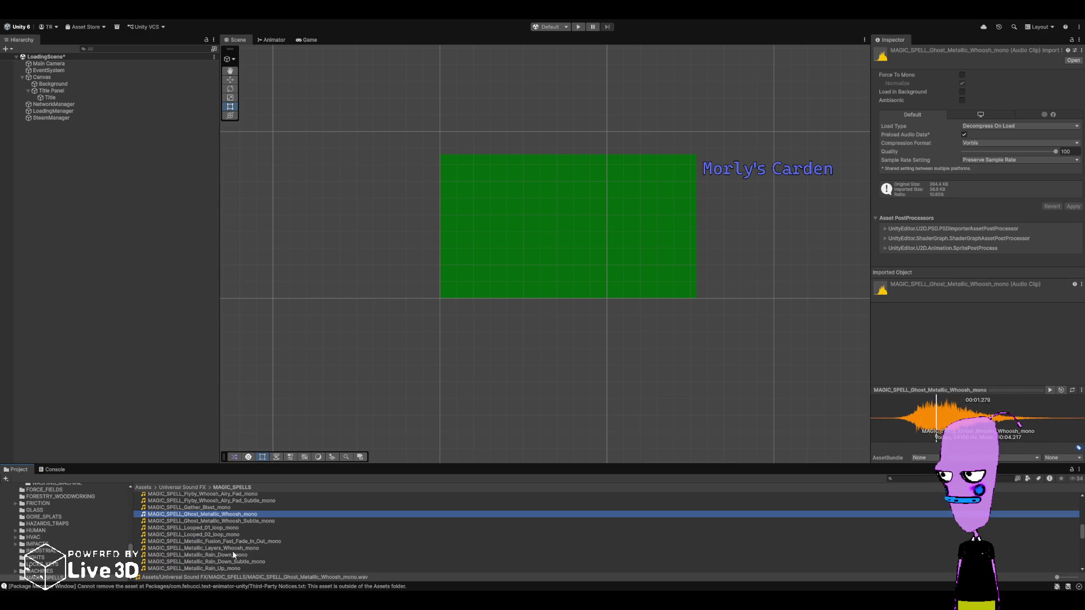
{"action": "left_click", "coordinate": [241, 534]}
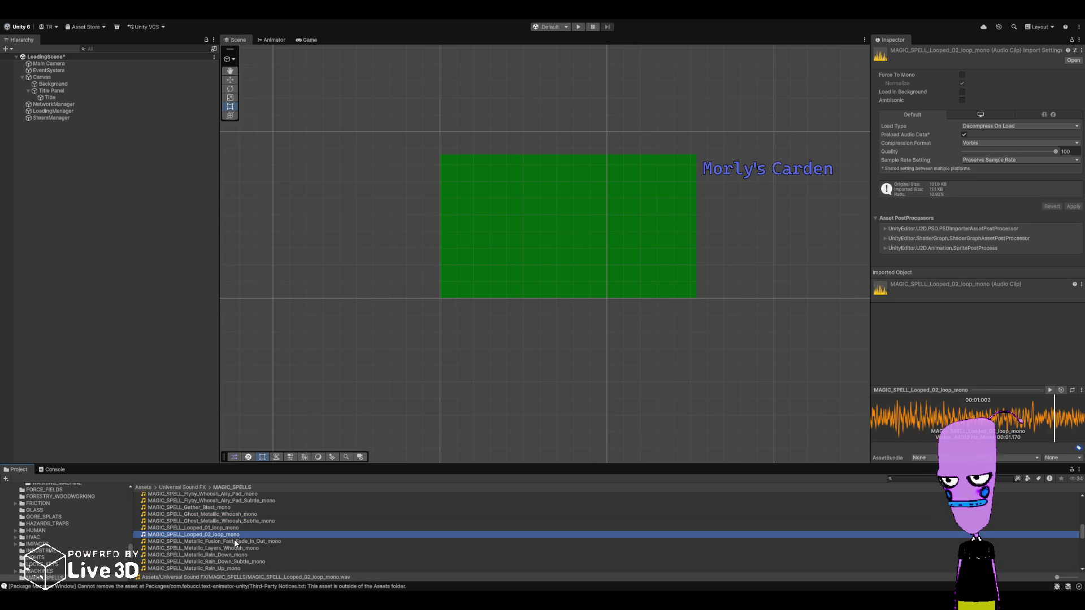
{"action": "scroll", "coordinate": [237, 525], "scroll_direction": "down", "scroll_amount": 2}
{"action": "left_click", "coordinate": [237, 524]}
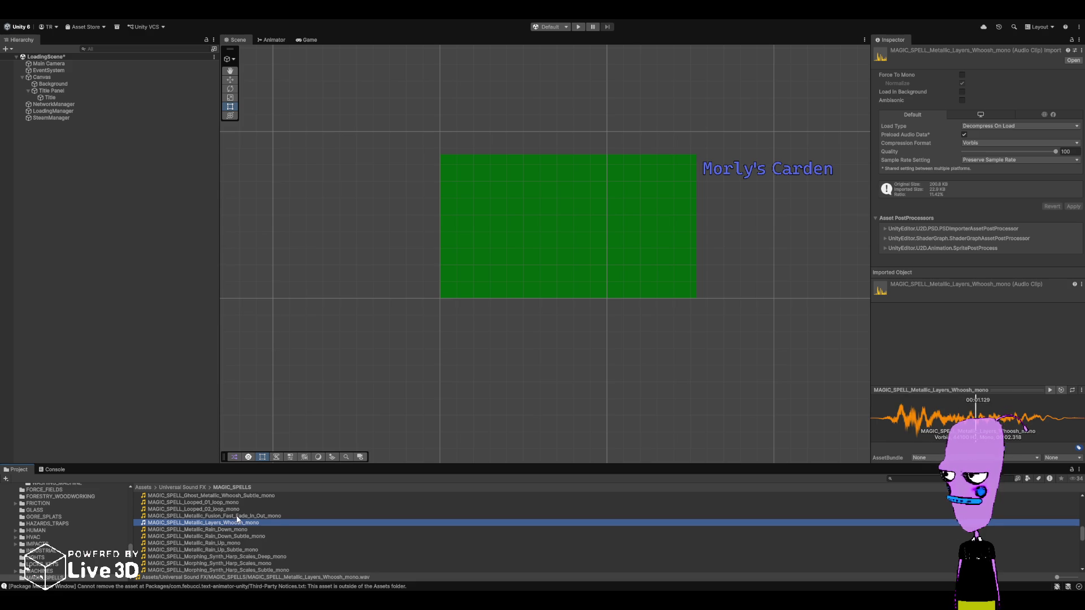
{"action": "left_click", "coordinate": [237, 517]}
{"action": "left_click", "coordinate": [233, 529]}
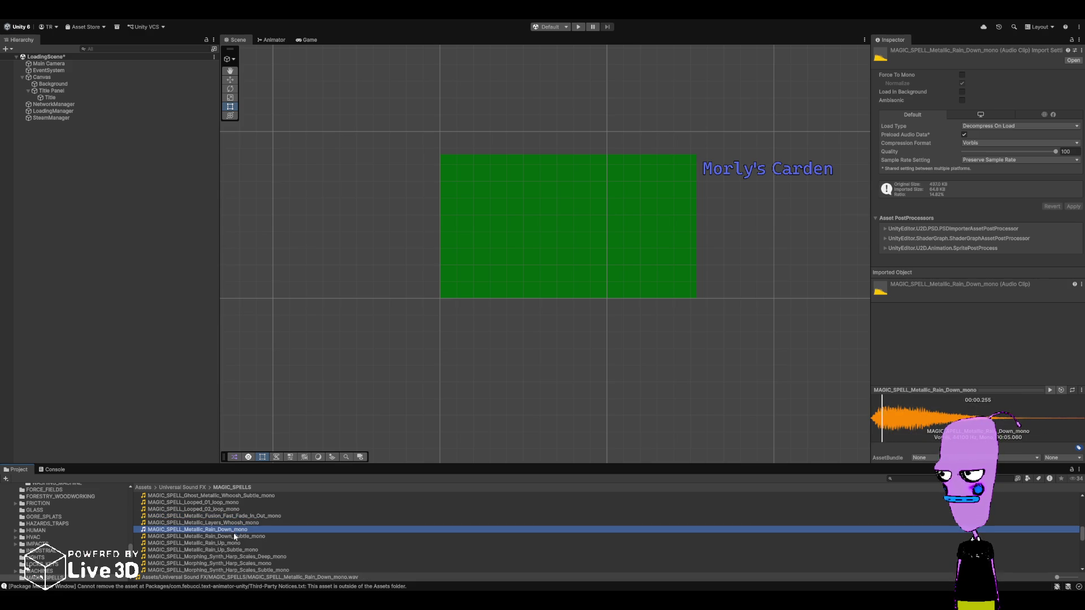
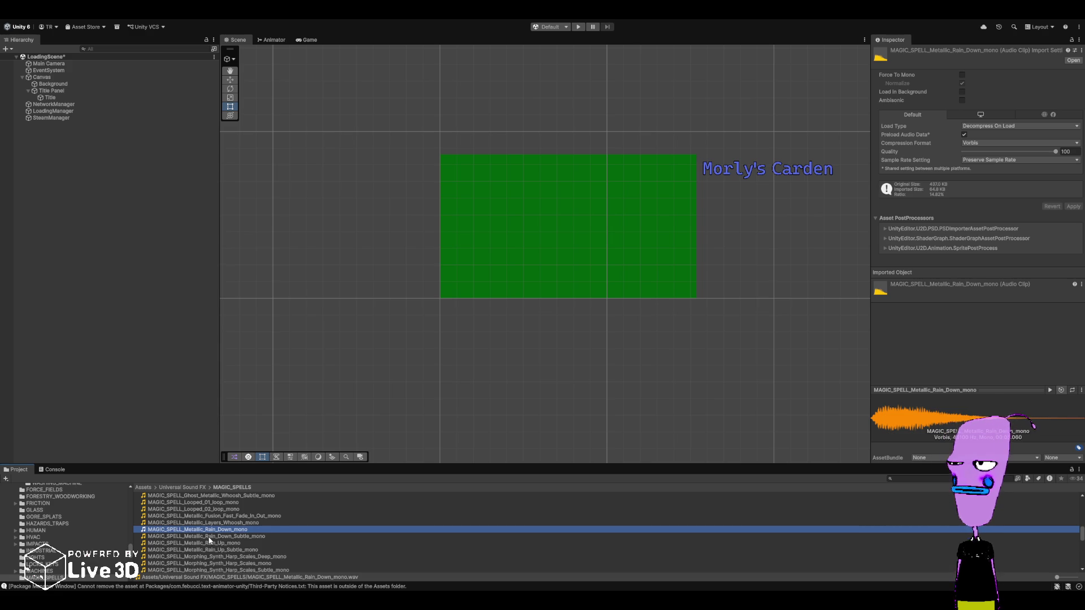
- Preview the MAGIC_SPELLS clips from Rain_Up through Harp_Scales to Multiple_Frequencies
{"action": "left_click", "coordinate": [208, 537]}
{"action": "left_click", "coordinate": [212, 543]}
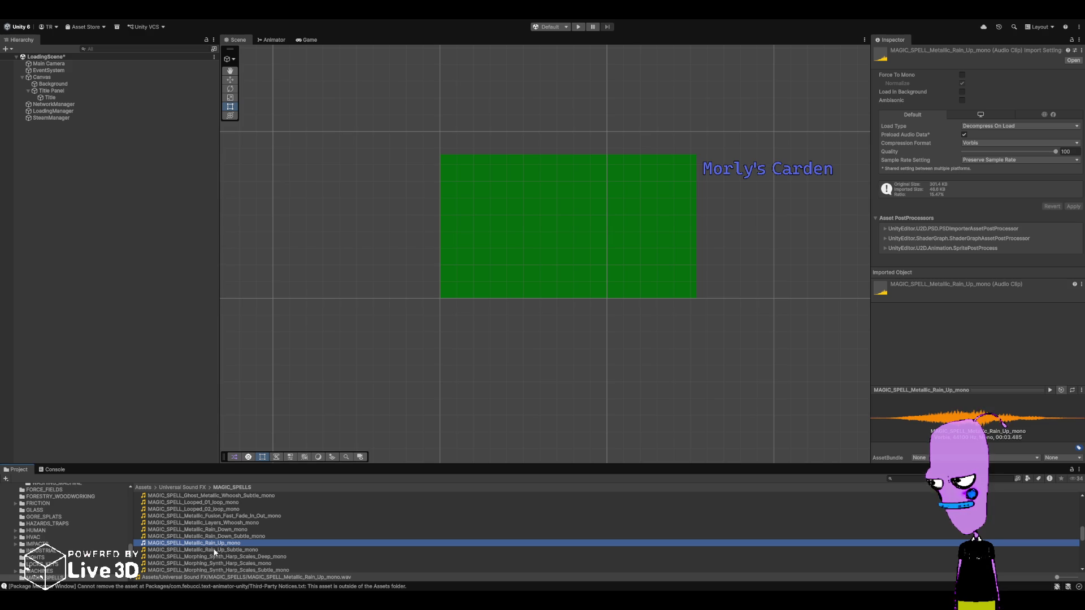
{"action": "left_click", "coordinate": [214, 551]}
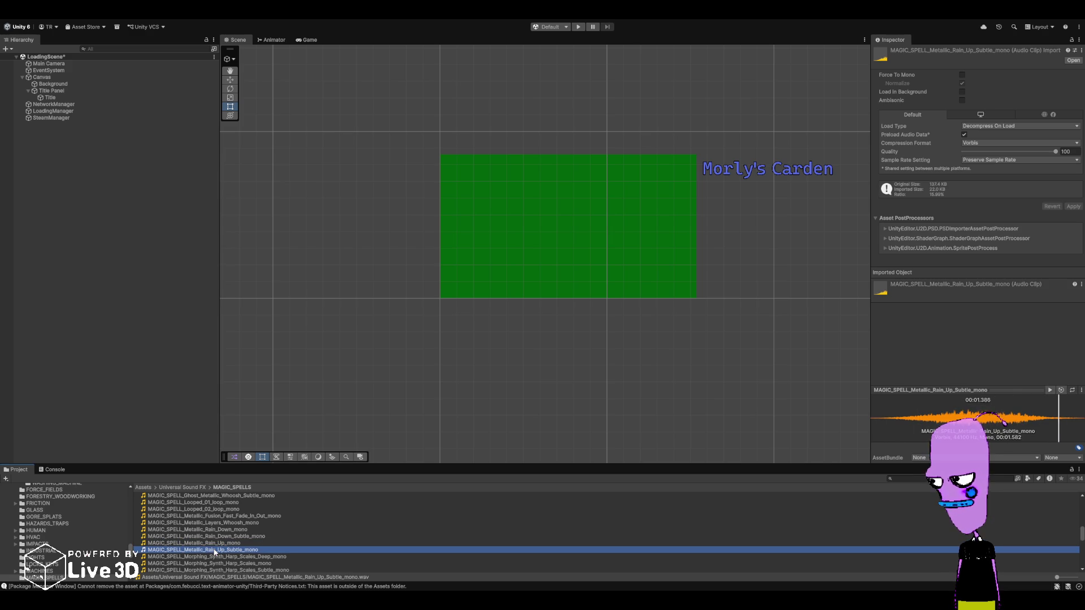
{"action": "left_click", "coordinate": [213, 557]}
{"action": "scroll", "coordinate": [213, 557], "scroll_direction": "down", "scroll_amount": 1}
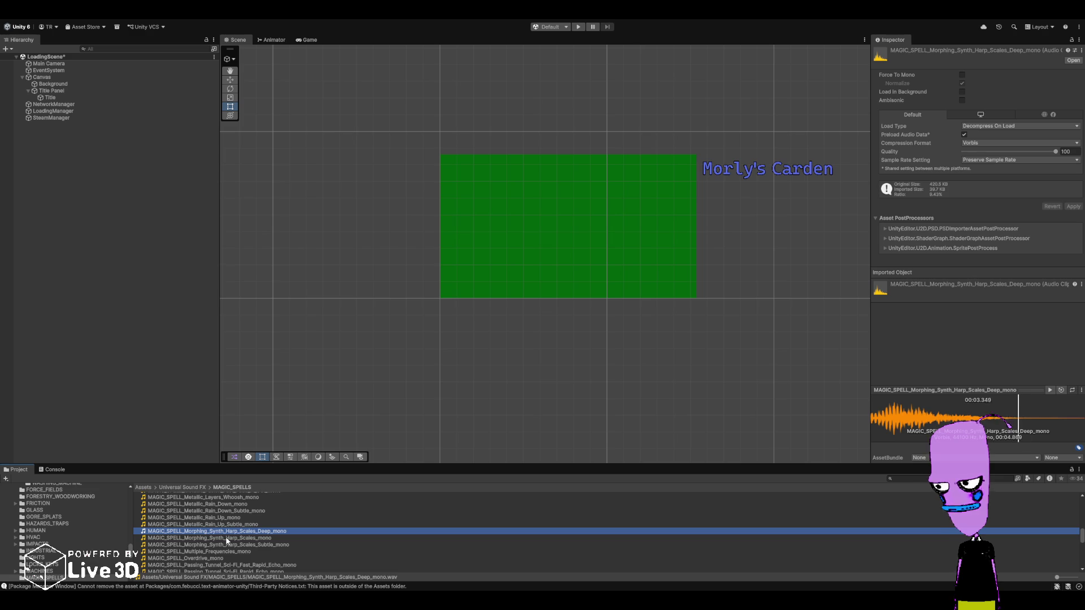
{"action": "left_click", "coordinate": [227, 540]}
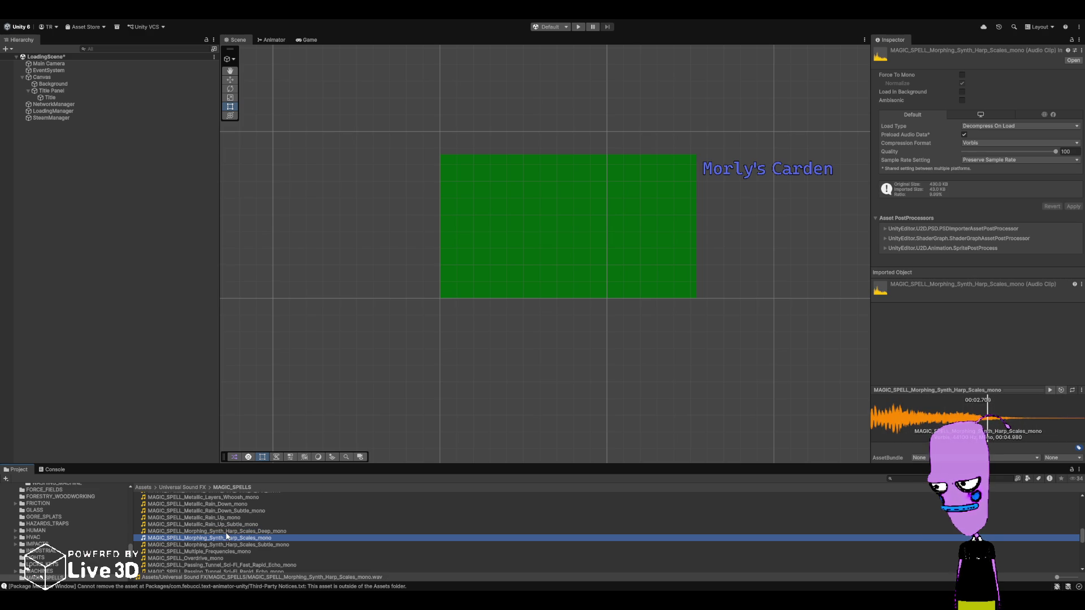
{"action": "left_click", "coordinate": [225, 545]}
{"action": "left_click", "coordinate": [225, 552]}
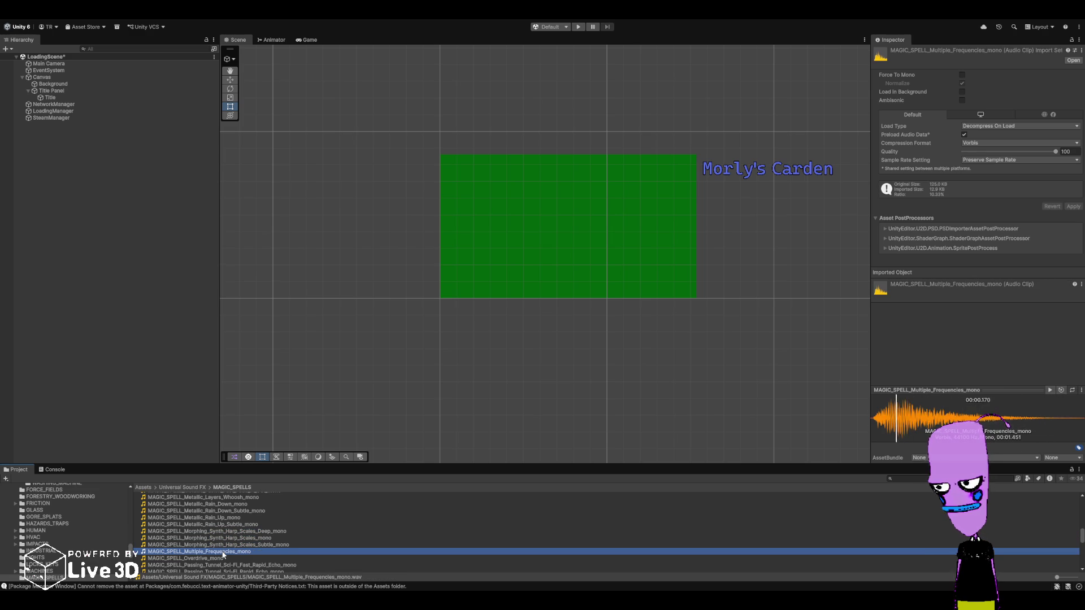
- Preview the remaining clips, Slow_Fade_In_Bright_Pad through Stutter_Echo and Spawn, ending on Soft_Metal
{"action": "scroll", "coordinate": [224, 553], "scroll_direction": "down", "scroll_amount": 5}
{"action": "scroll", "coordinate": [224, 554], "scroll_direction": "down", "scroll_amount": 3}
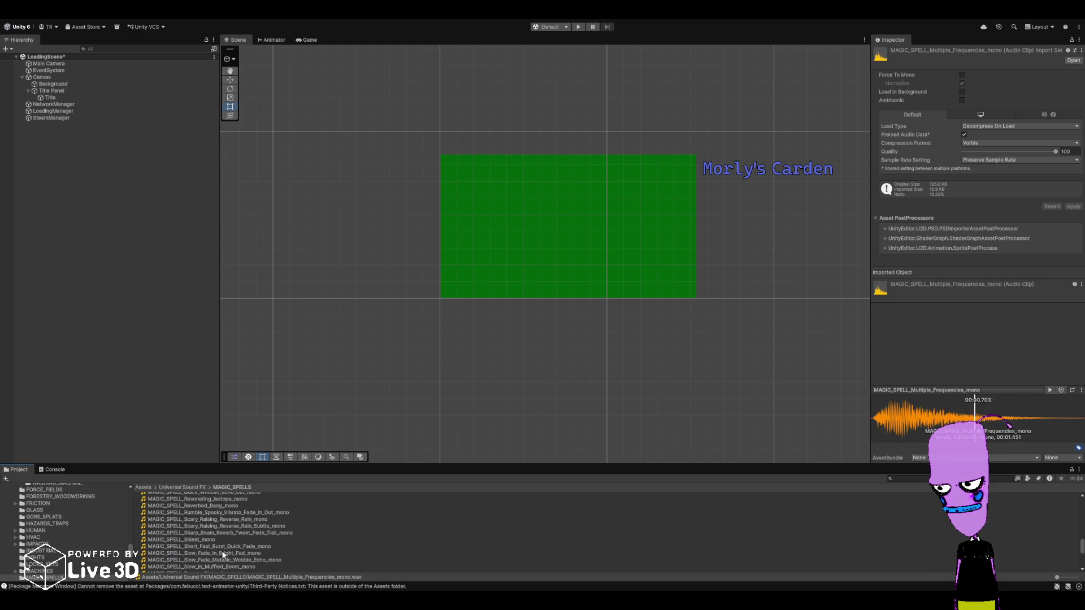
{"action": "left_click", "coordinate": [225, 553]}
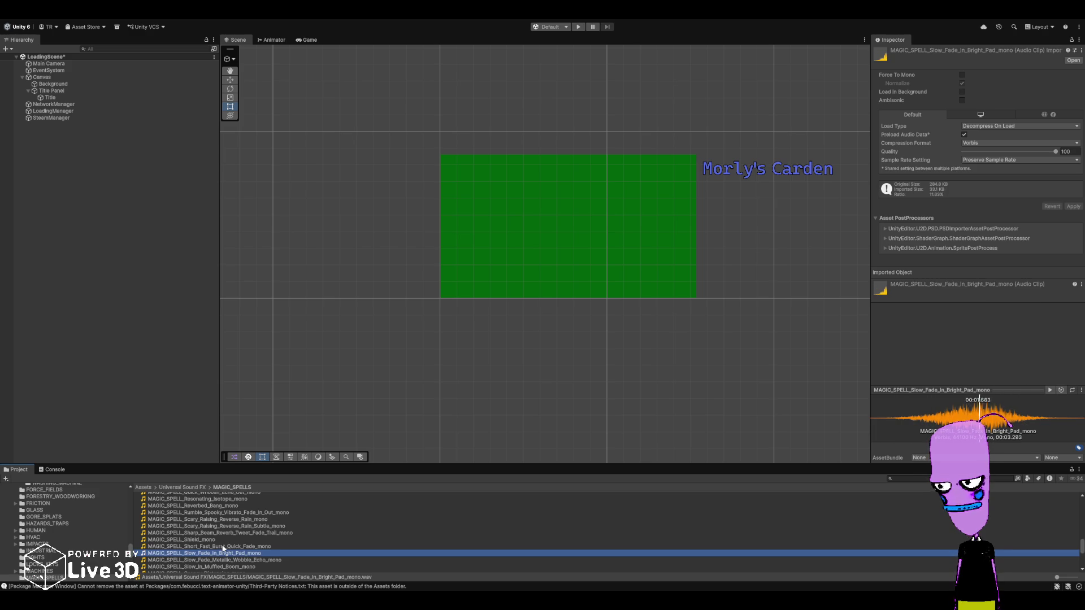
{"action": "left_click", "coordinate": [227, 534]}
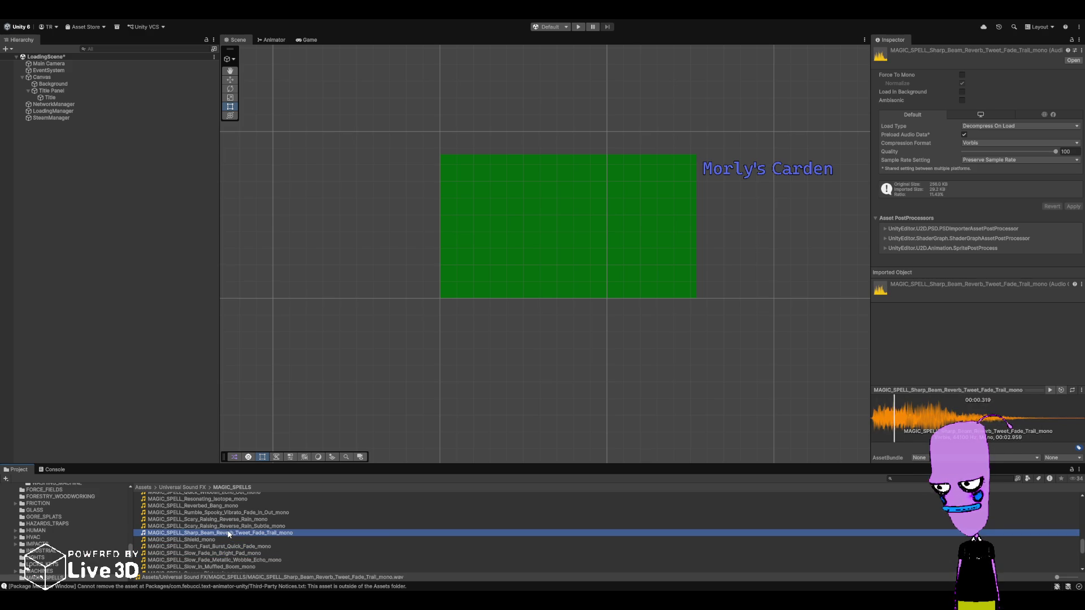
{"action": "scroll", "coordinate": [227, 546], "scroll_direction": "down", "scroll_amount": 5}
{"action": "left_click", "coordinate": [221, 549]}
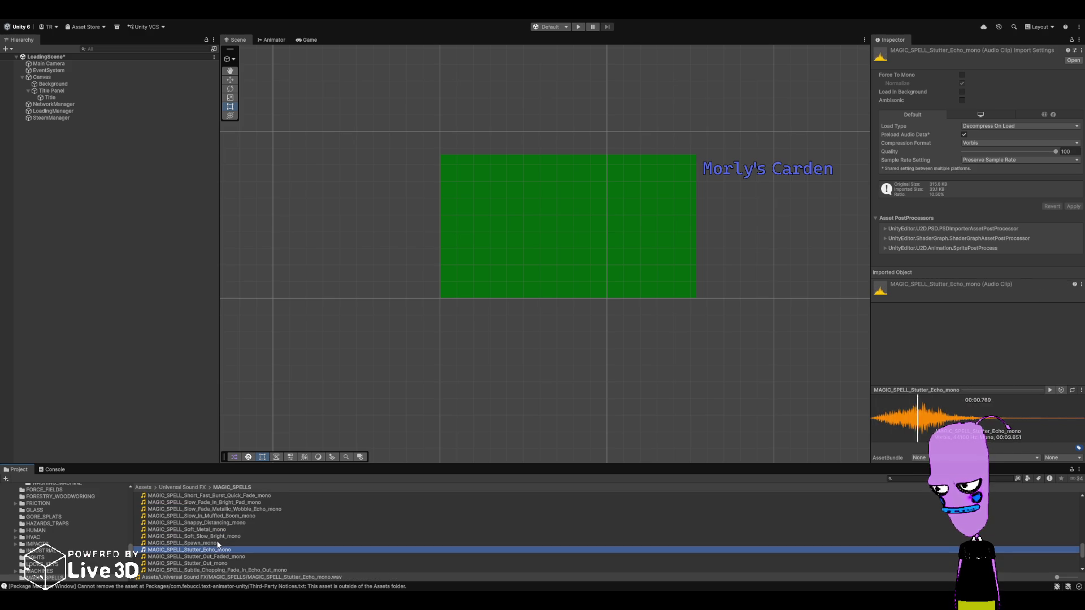
{"action": "left_click", "coordinate": [216, 541]}
{"action": "left_click", "coordinate": [212, 529]}
{"action": "scroll", "coordinate": [89, 544], "scroll_direction": "up", "scroll_amount": 3}
{"action": "scroll", "coordinate": [89, 544], "scroll_direction": "up", "scroll_amount": 10}
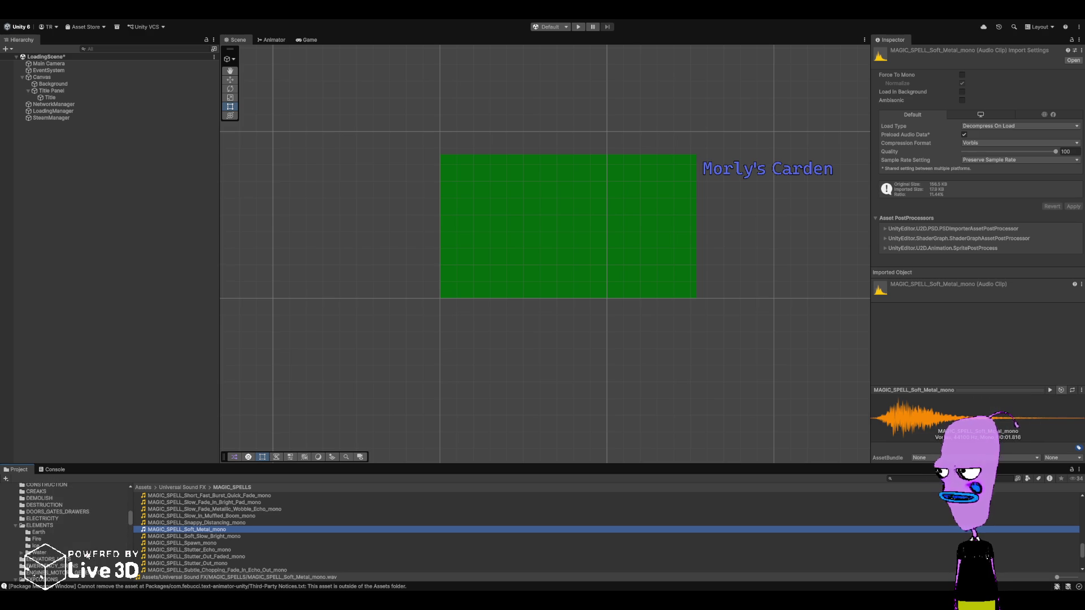
{"action": "scroll", "coordinate": [89, 543], "scroll_direction": "up", "scroll_amount": 5}
{"action": "scroll", "coordinate": [23, 552], "scroll_direction": "down", "scroll_amount": 4}
- Show the Universal Sound FX CARDS folder's POKER_CHIP clips and collapse the Sounds folder
{"action": "left_click", "coordinate": [23, 566]}
{"action": "scroll", "coordinate": [12, 539], "scroll_direction": "up", "scroll_amount": 4}
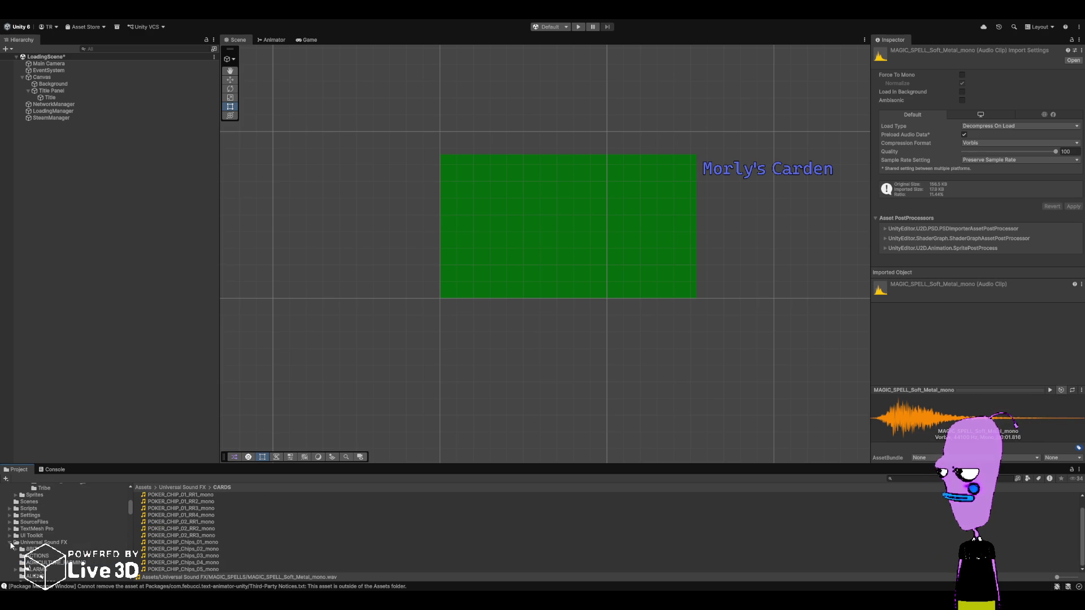
{"action": "scroll", "coordinate": [11, 545], "scroll_direction": "up", "scroll_amount": 2}
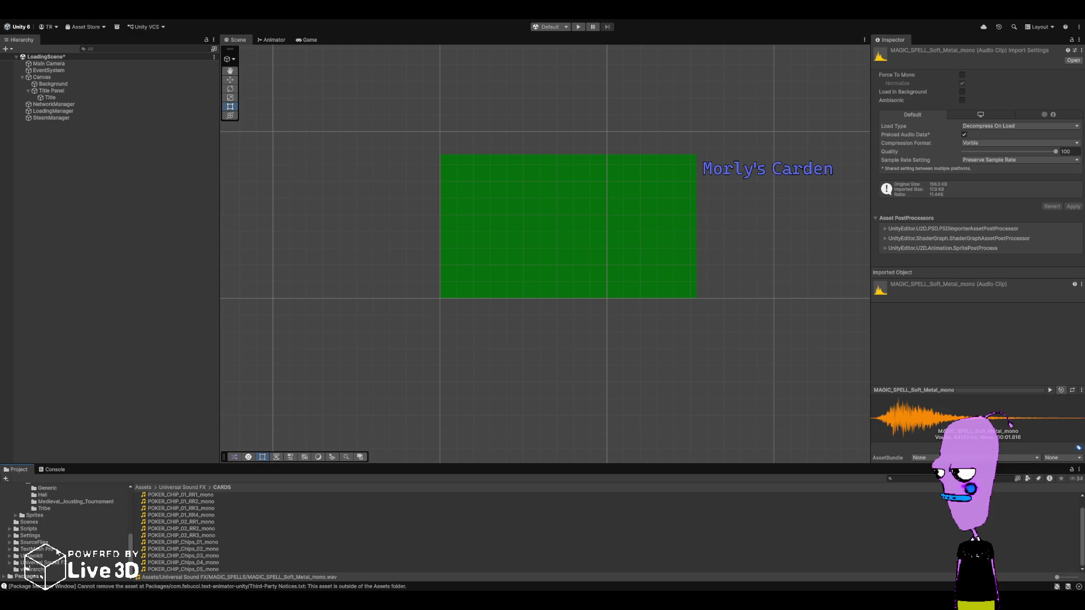
{"action": "scroll", "coordinate": [84, 542], "scroll_direction": "up", "scroll_amount": 3}
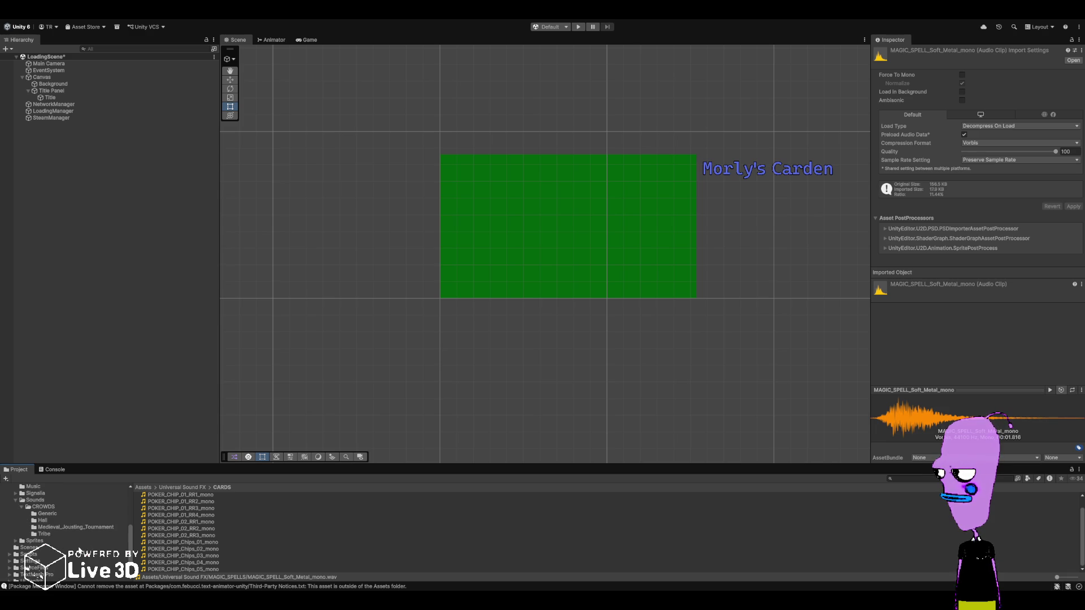
{"action": "left_click", "coordinate": [15, 500]}
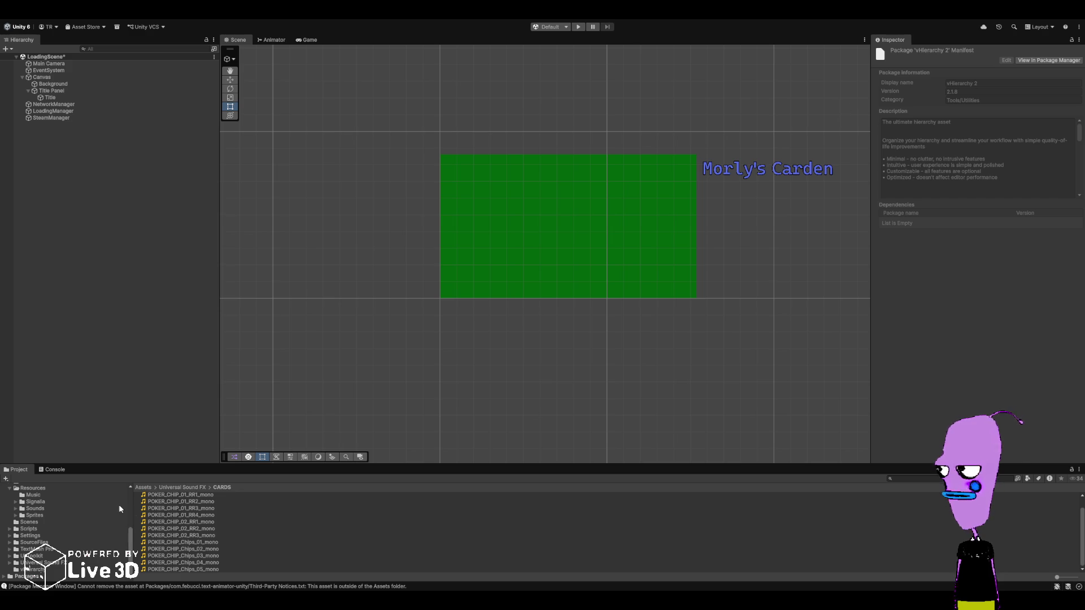
- Open the vHierarchy folder and select its Read me PDF in the Inspector
{"action": "scroll", "coordinate": [73, 540], "scroll_direction": "up", "scroll_amount": 5}
{"action": "scroll", "coordinate": [59, 541], "scroll_direction": "down", "scroll_amount": 5}
{"action": "left_click", "coordinate": [33, 570]}
{"action": "scroll", "coordinate": [183, 540], "scroll_direction": "down", "scroll_amount": 2}
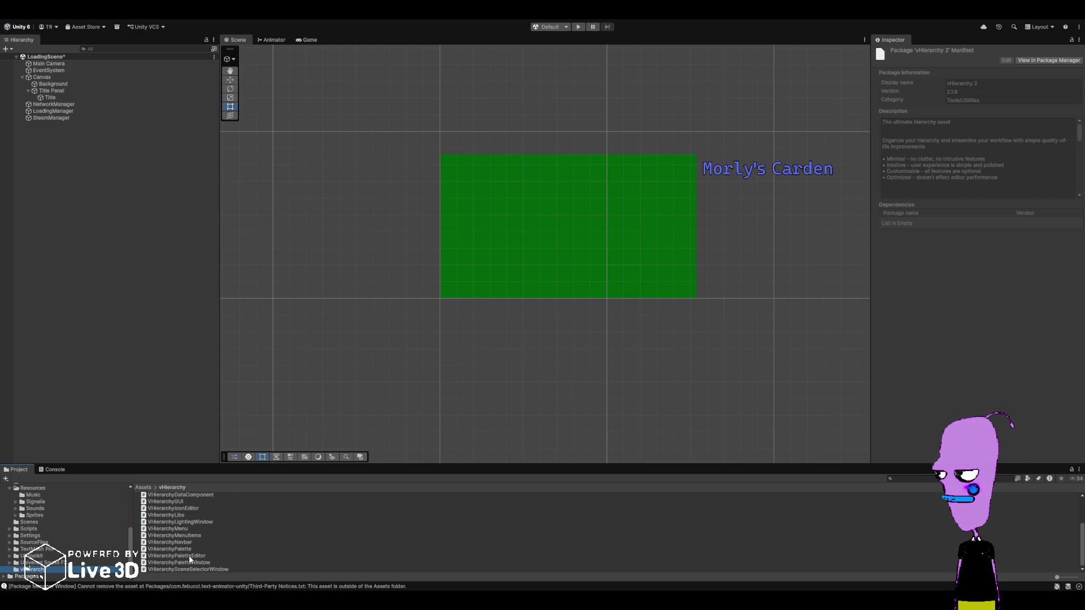
{"action": "scroll", "coordinate": [190, 559], "scroll_direction": "up", "scroll_amount": 3}
{"action": "left_click", "coordinate": [159, 495]}
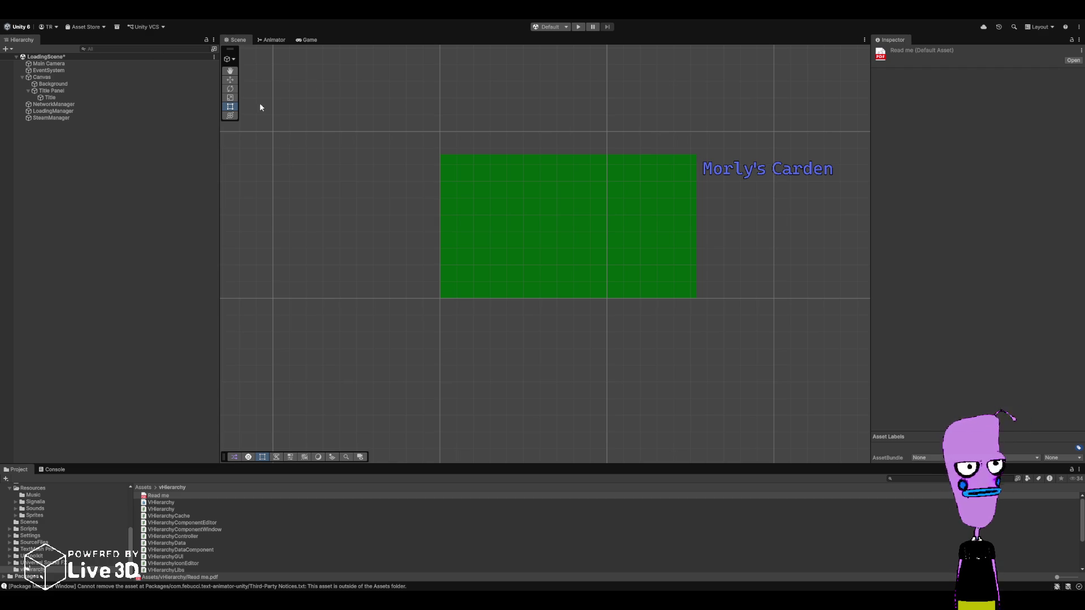
- Save LoadingScene with Ctrl+S, deselect everything, and save it again
{"action": "key", "text": "ctrl+s"}
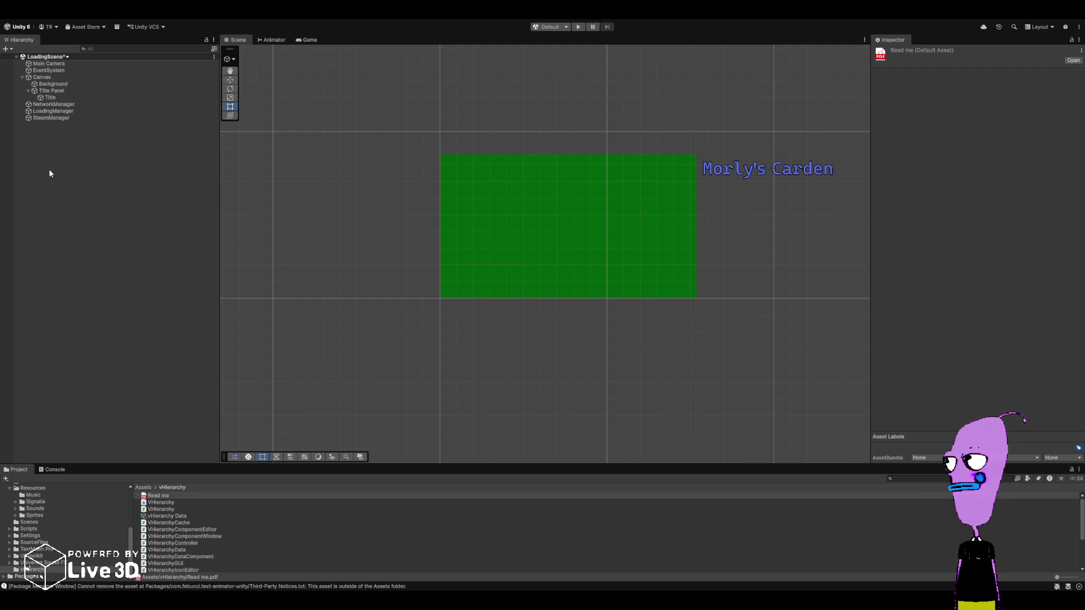
{"action": "left_click", "coordinate": [94, 265]}
{"action": "key", "text": "ctrl+s"}
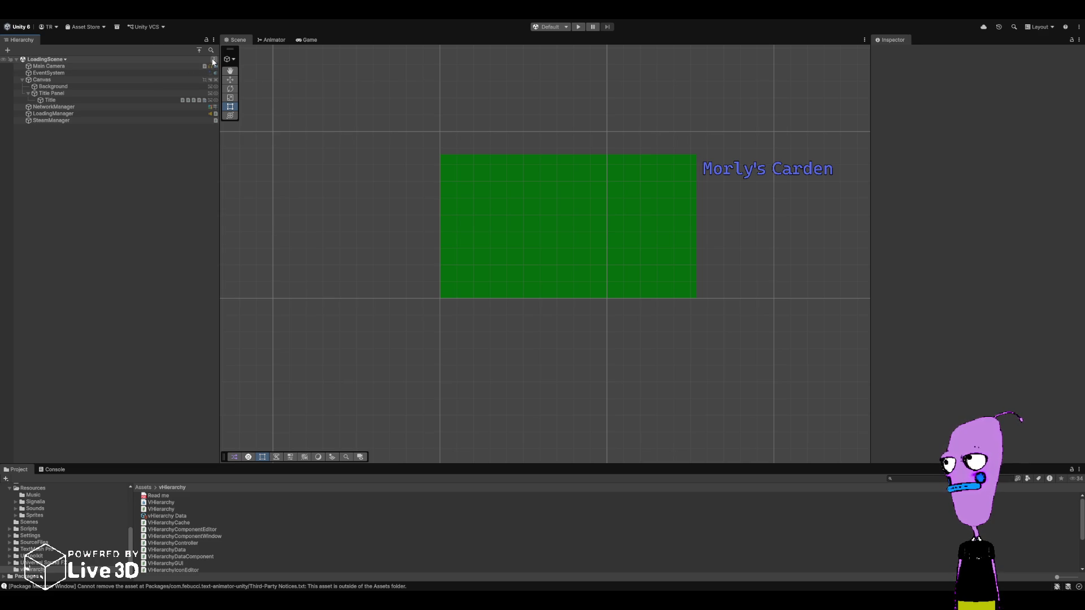
{"action": "left_click", "coordinate": [67, 67]}
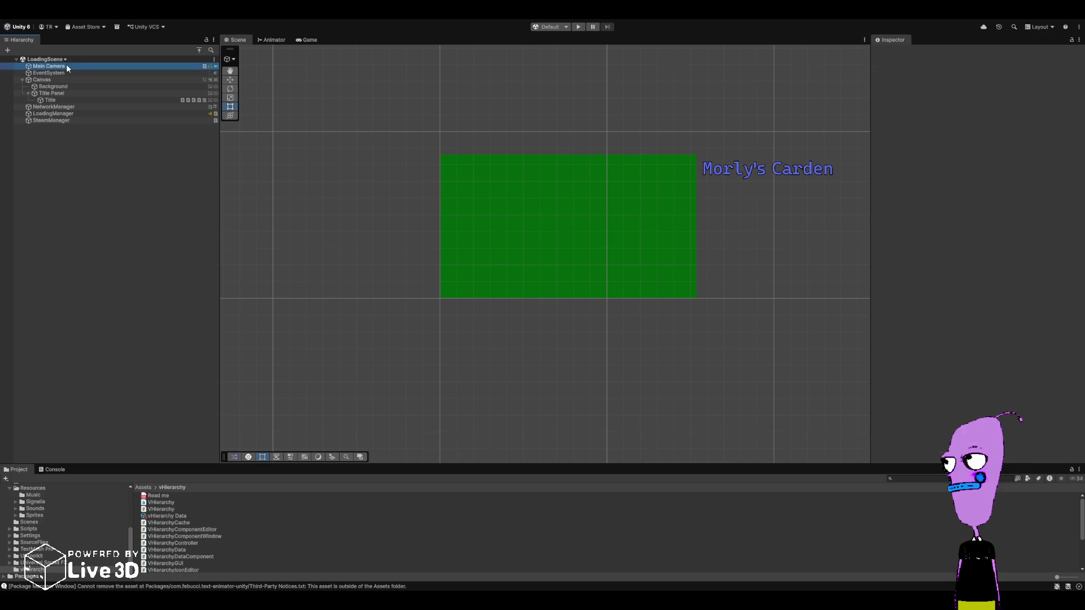
{"action": "left_click", "coordinate": [15, 170]}
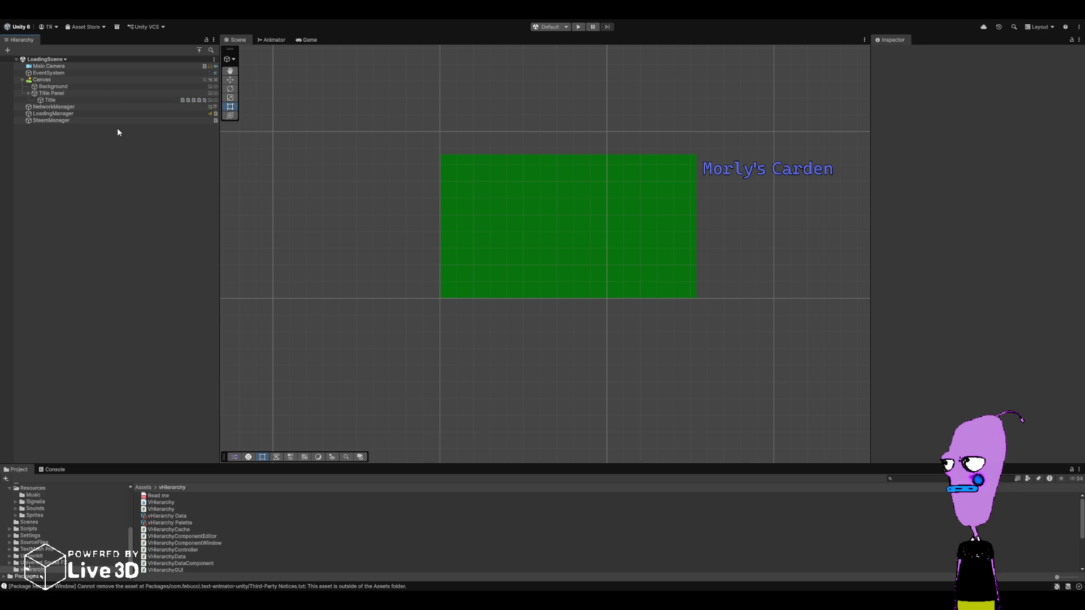
- Select Canvas, collapse Title Panel, and view the NetworkManager's components
{"action": "left_click", "coordinate": [100, 81]}
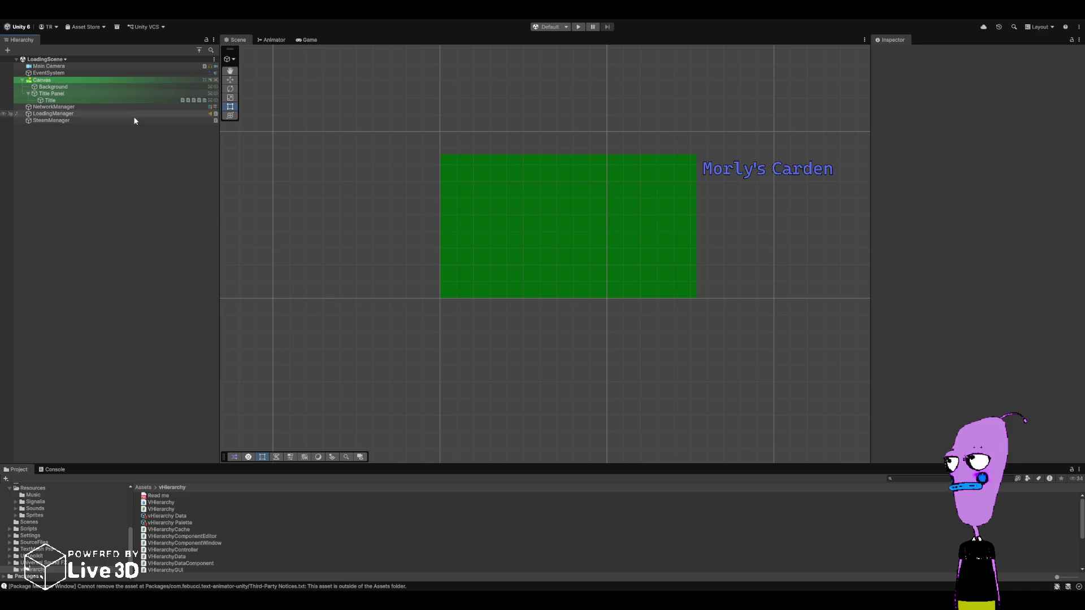
{"action": "left_click", "coordinate": [28, 94]}
{"action": "left_click", "coordinate": [29, 95]}
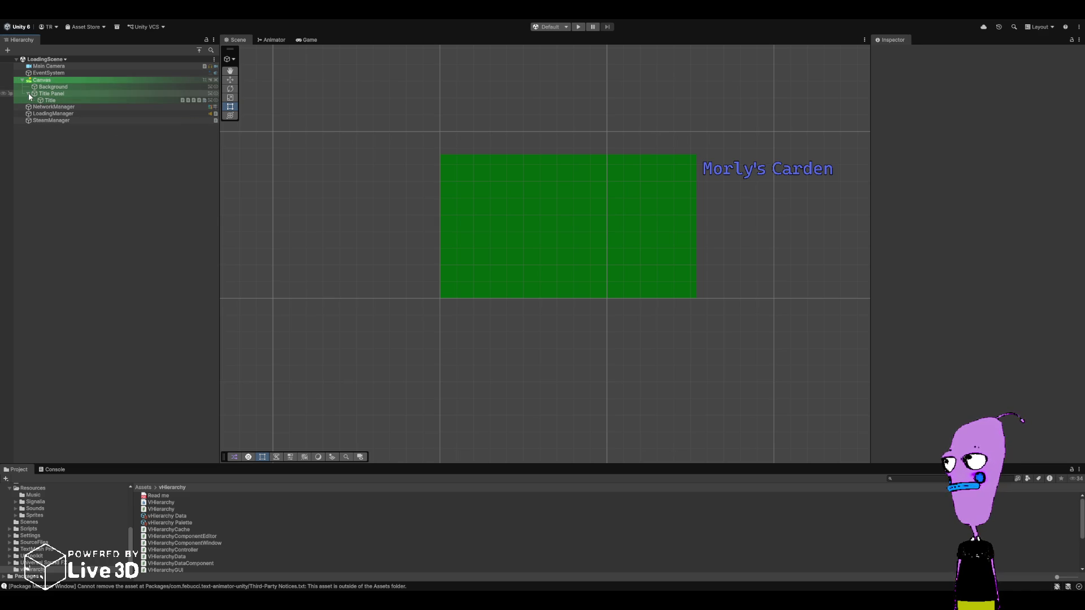
{"action": "left_click", "coordinate": [28, 94]}
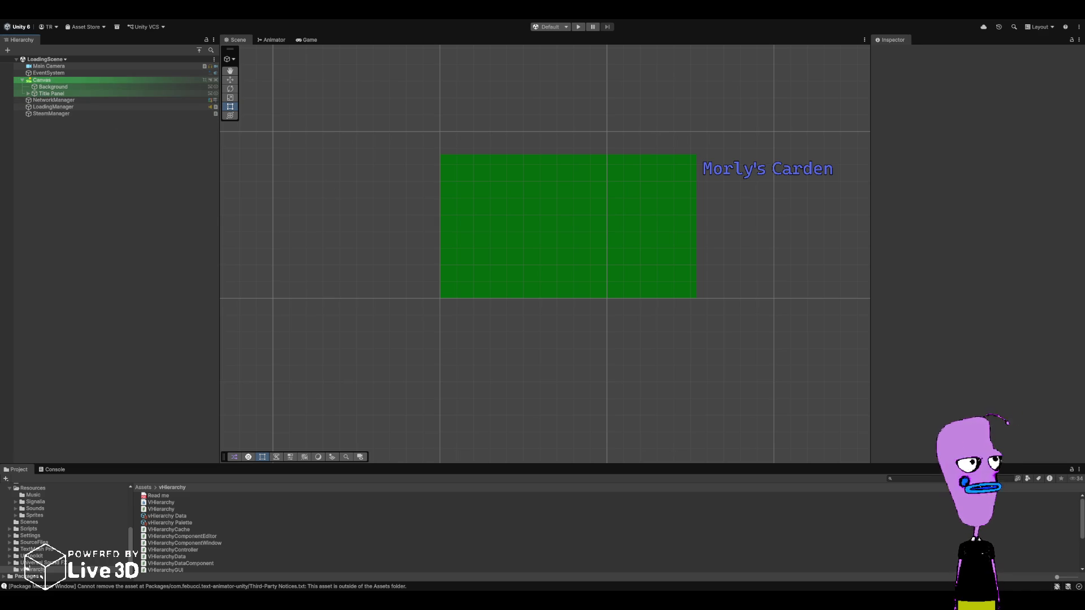
{"action": "left_click", "coordinate": [28, 101]}
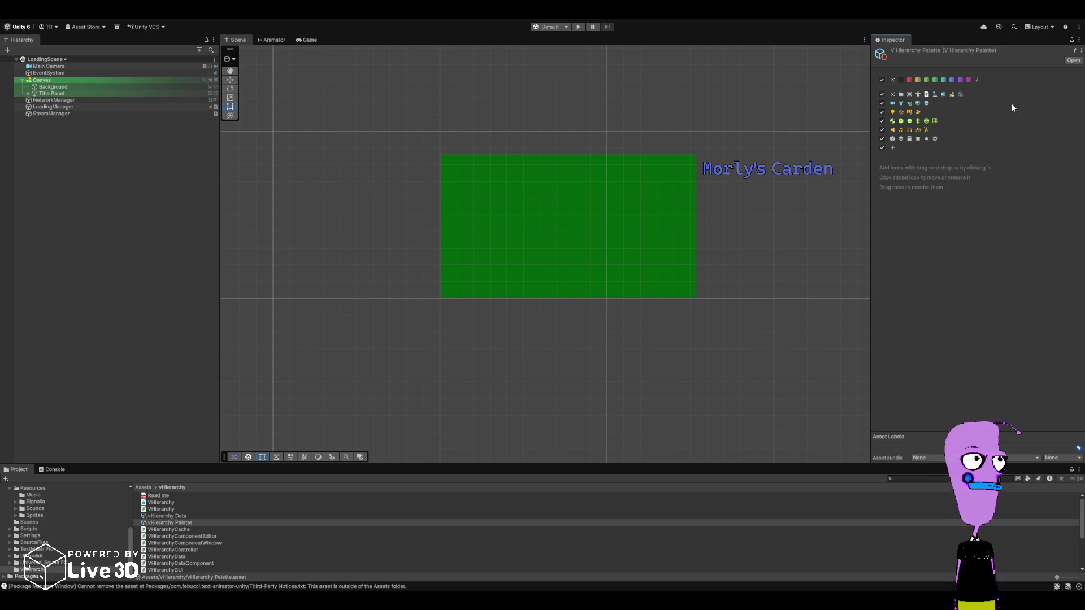
- Reselect Canvas, then view EventSystem's Event System and input module components
{"action": "left_click", "coordinate": [64, 130]}
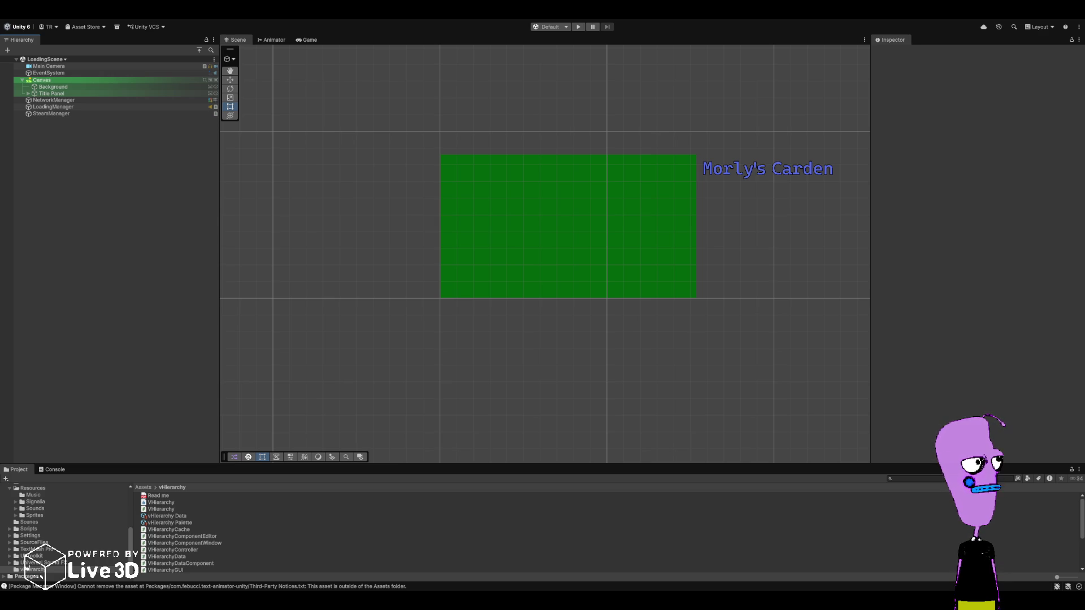
{"action": "left_click", "coordinate": [164, 80]}
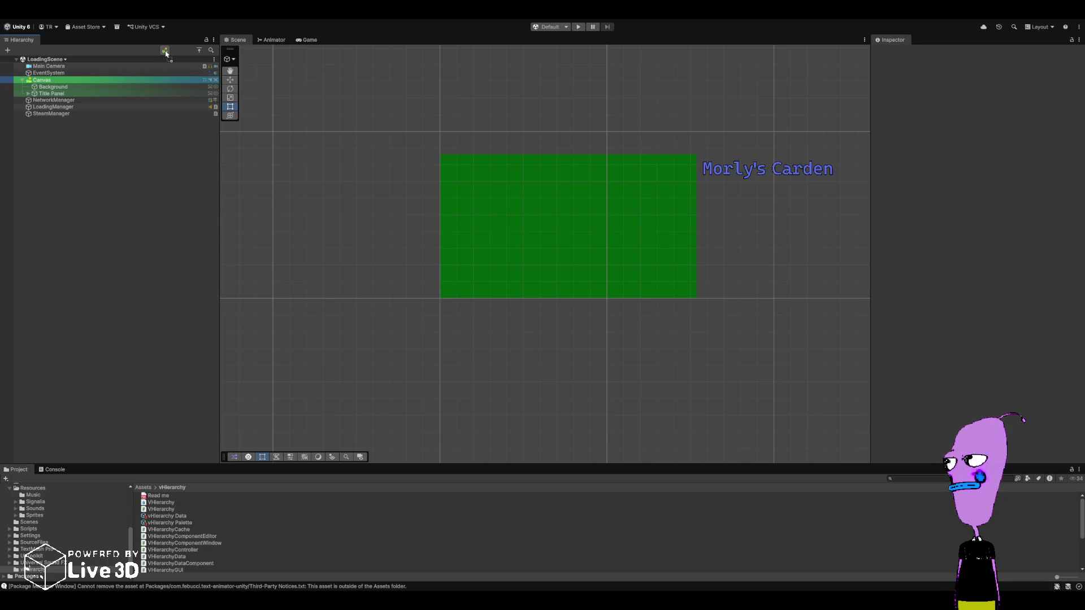
{"action": "left_click_drag", "start_coordinate": [166, 54], "coordinate": [189, 54]}
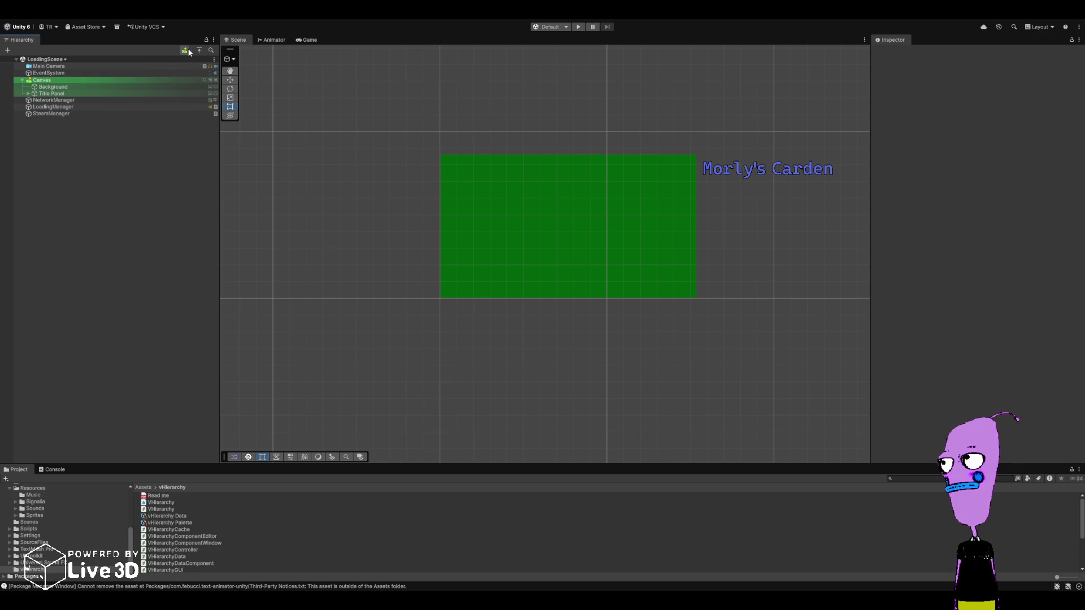
{"action": "left_click", "coordinate": [66, 73]}
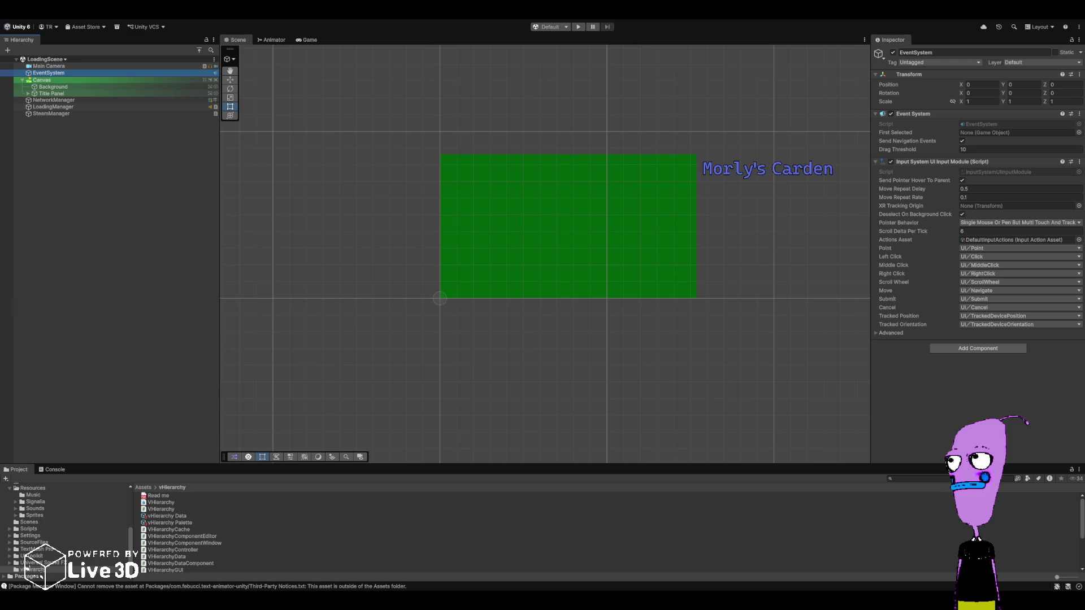
- Assign LoadingManager's own Audio Source to its script's Audio Source field, then enter Play mode
{"action": "left_click", "coordinate": [199, 51]}
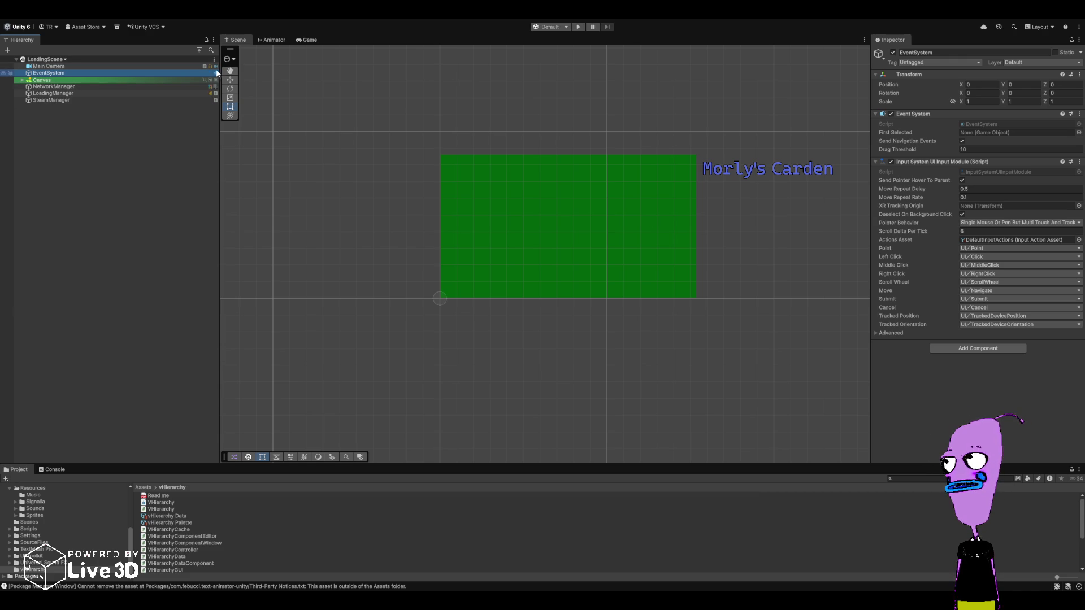
{"action": "left_click", "coordinate": [197, 134]}
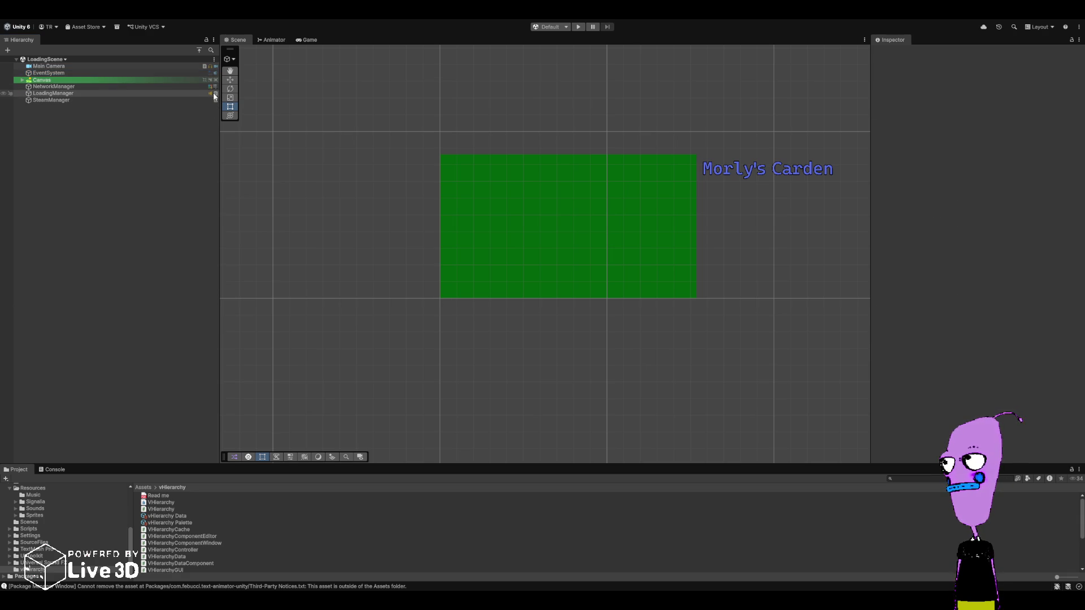
{"action": "left_click", "coordinate": [166, 94]}
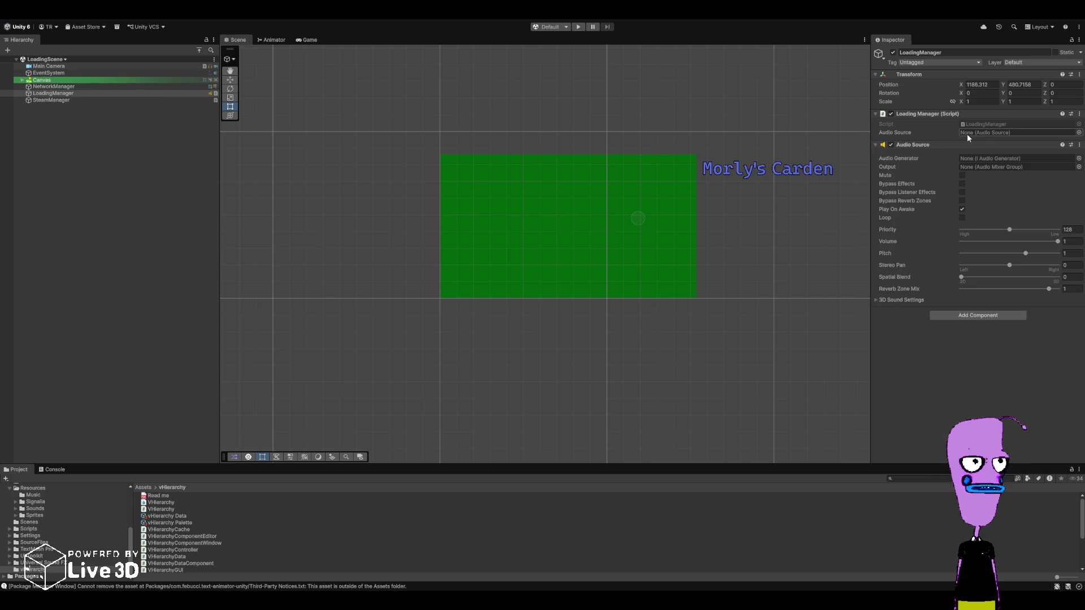
{"action": "left_click_drag", "start_coordinate": [910, 144], "coordinate": [983, 133]}
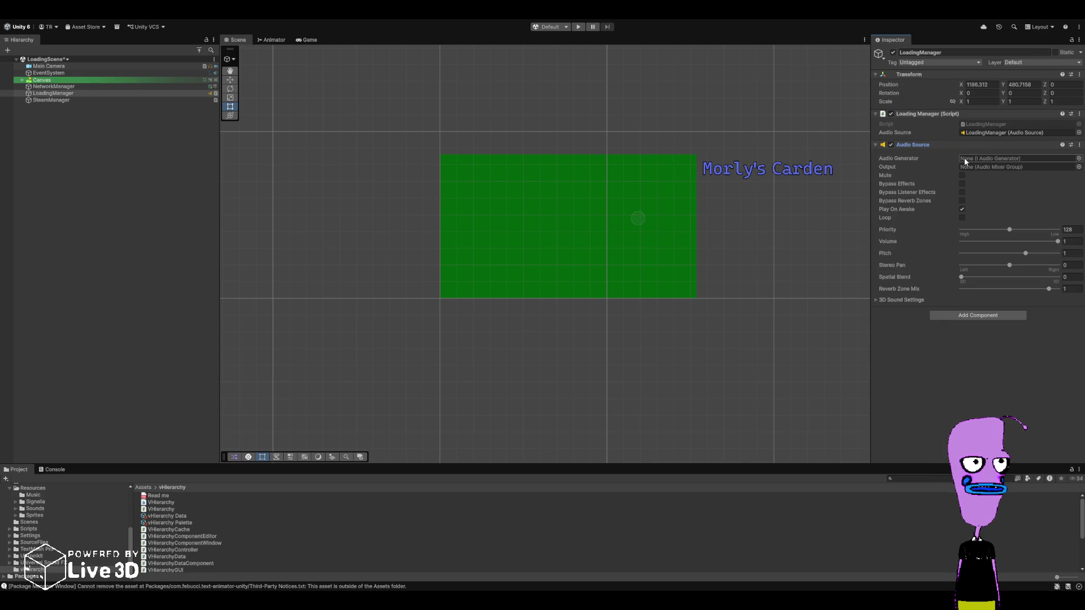
{"action": "left_click", "coordinate": [577, 27]}
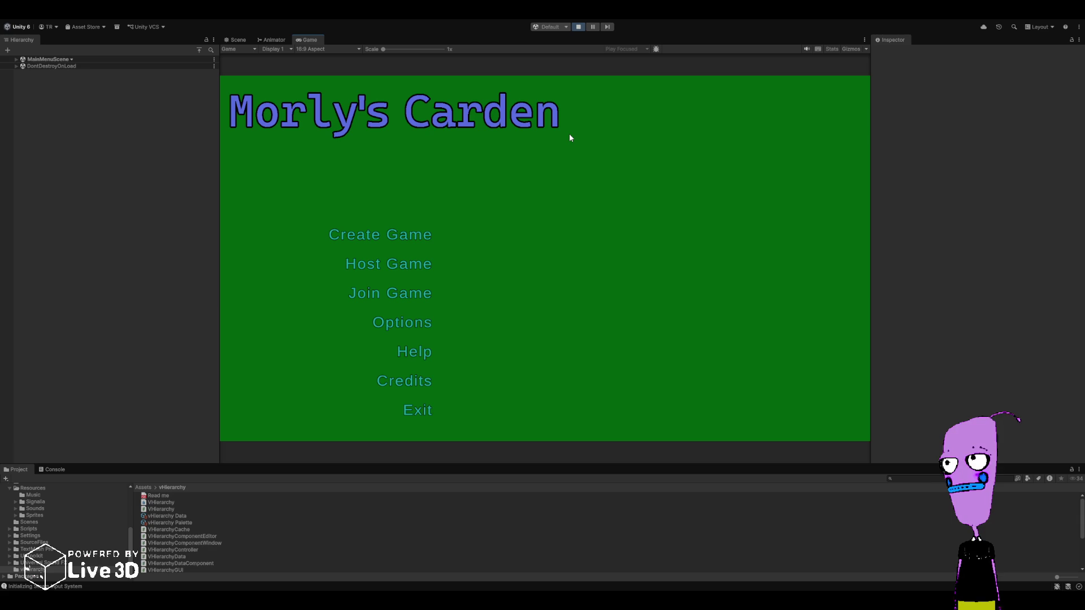
- Stop Play mode after checking the Create Game, Host Game and Join Game menu
{"action": "left_click", "coordinate": [578, 27]}
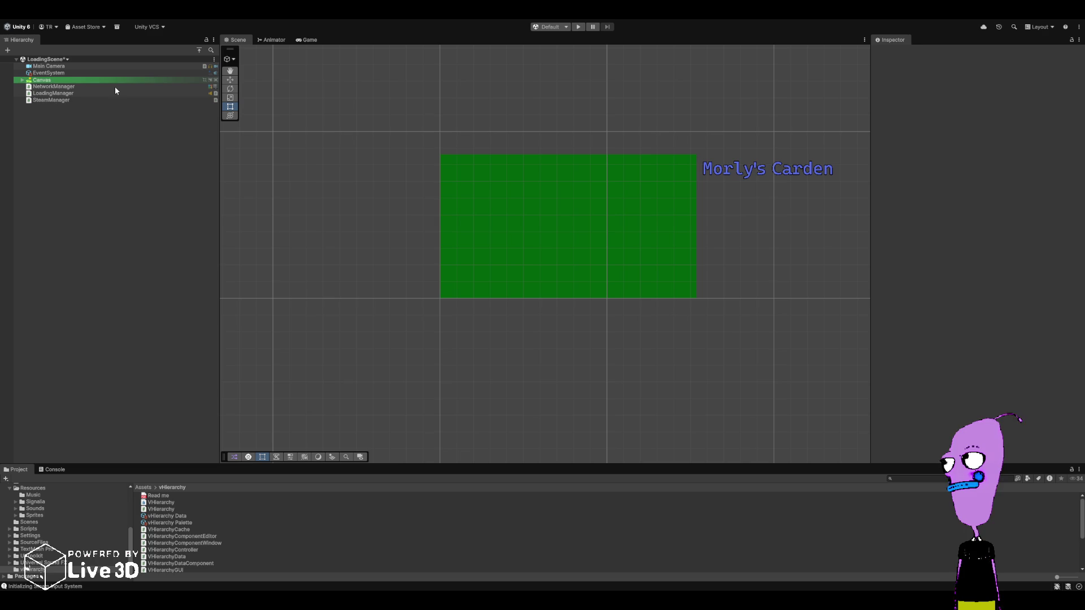
- Expand Canvas and Title Panel, then open PalaceMultiplayerScene
{"action": "left_click", "coordinate": [21, 79]}
{"action": "left_click", "coordinate": [28, 94]}
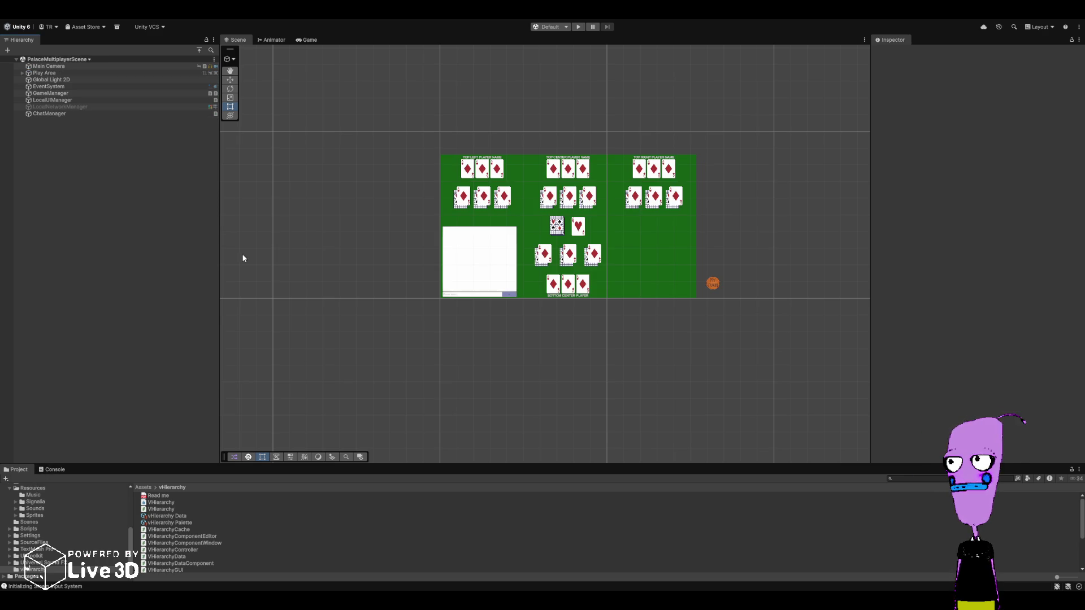
{"action": "scroll", "coordinate": [310, 281], "scroll_direction": "up", "scroll_amount": 2}
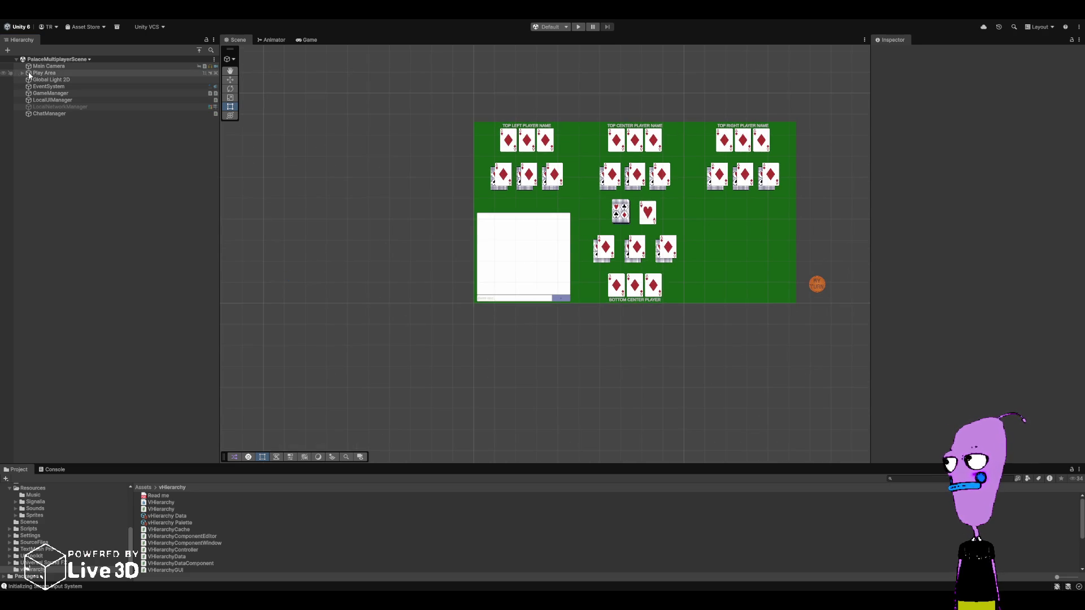
- Give the Play Area, Main Camera and Global Light 2D rows vHierarchy colour bands
{"action": "left_click", "coordinate": [73, 76]}
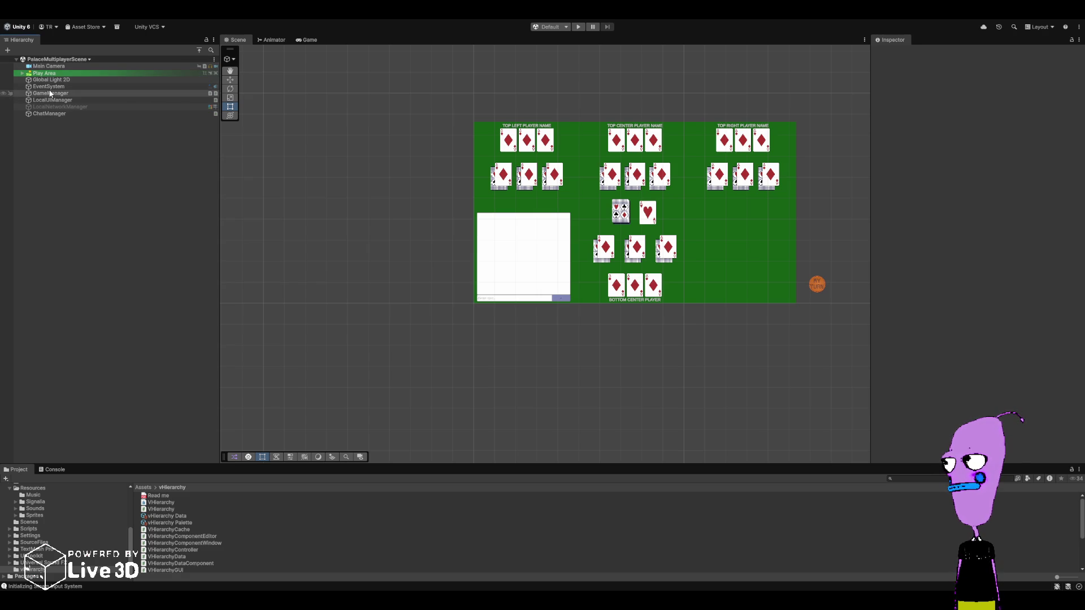
{"action": "left_click", "coordinate": [48, 67]}
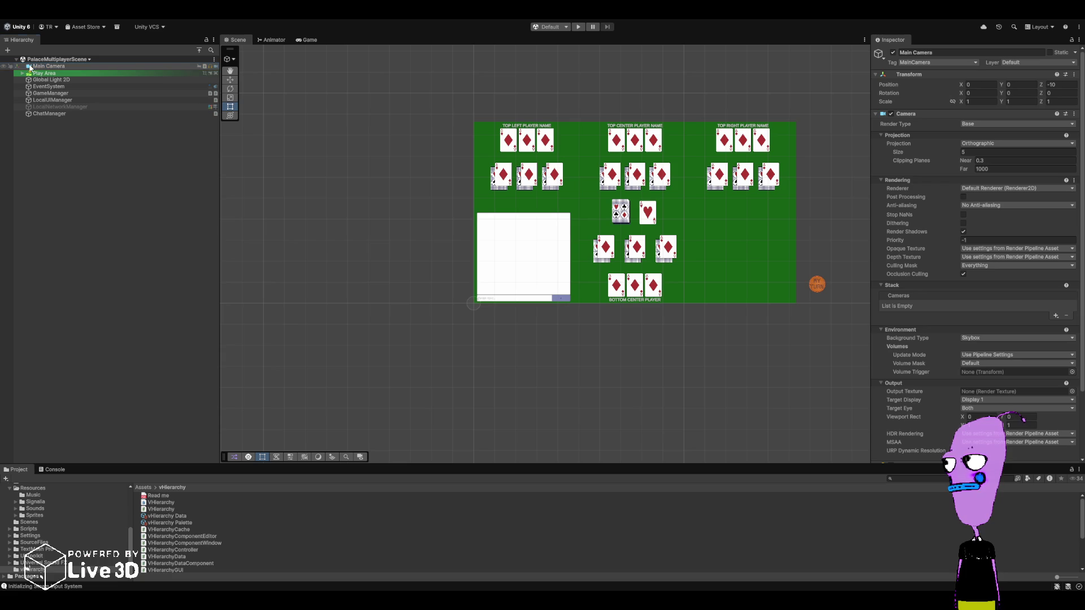
{"action": "left_click", "coordinate": [87, 191]}
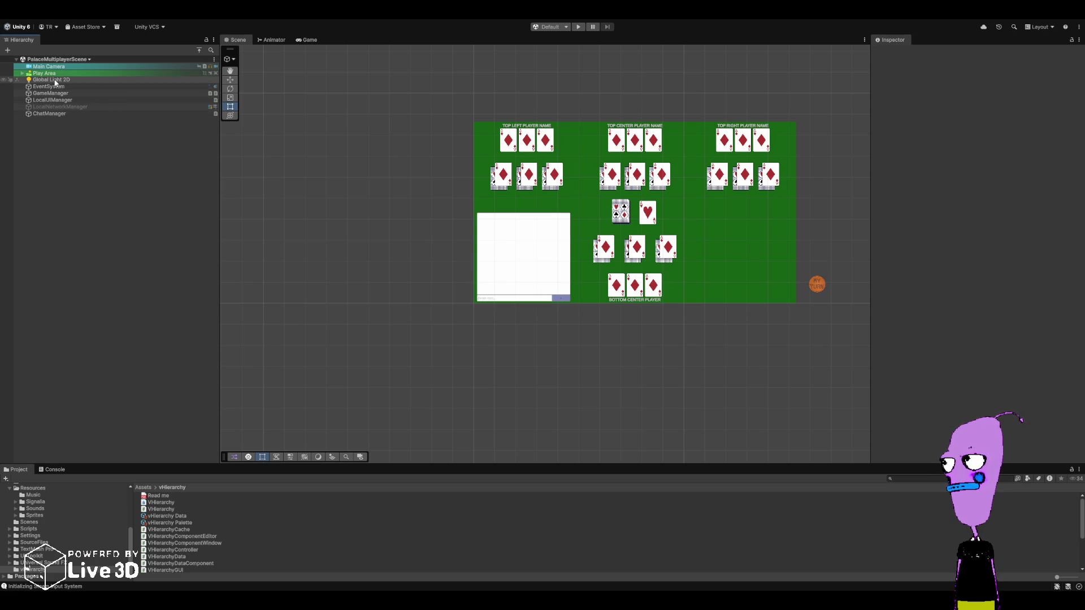
{"action": "left_click", "coordinate": [97, 81]}
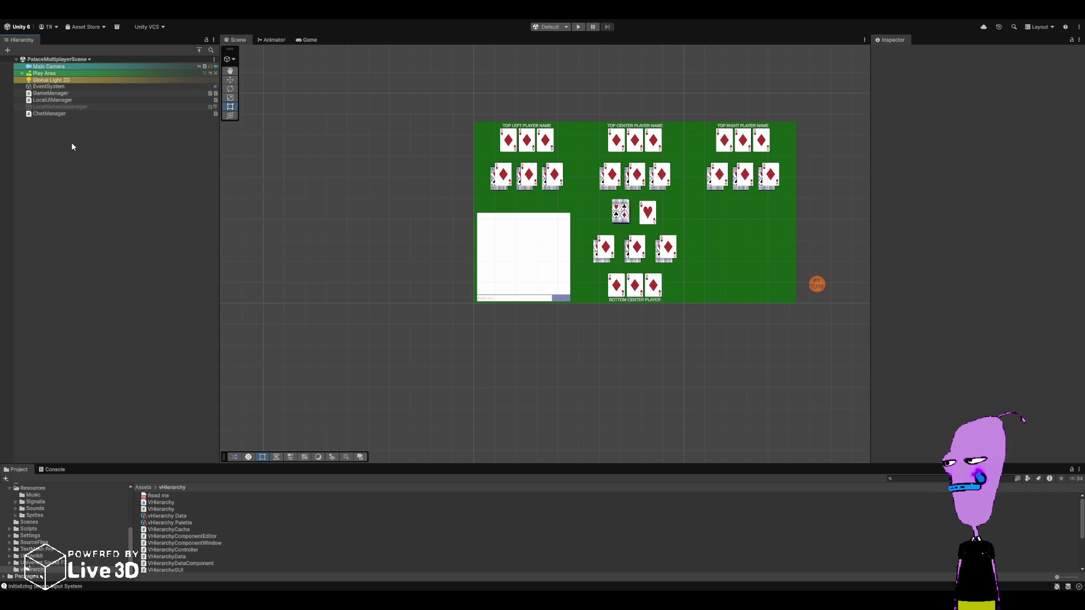
- Inspect LocalNetworkManager and remove GameManager's colour band
{"action": "left_click", "coordinate": [81, 110]}
{"action": "left_click", "coordinate": [92, 147]}
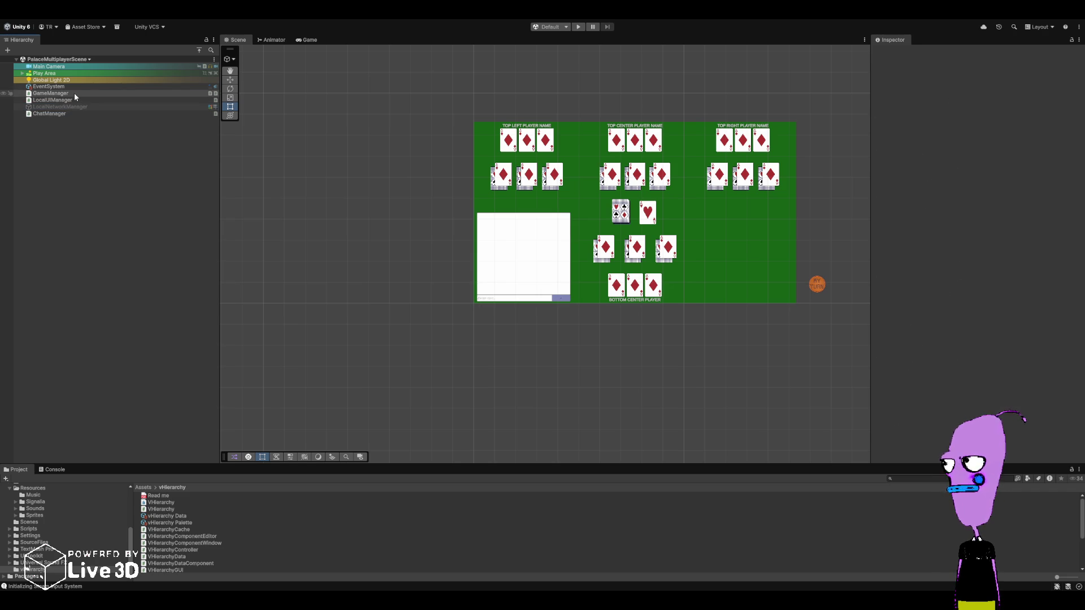
{"action": "left_click", "coordinate": [90, 93]}
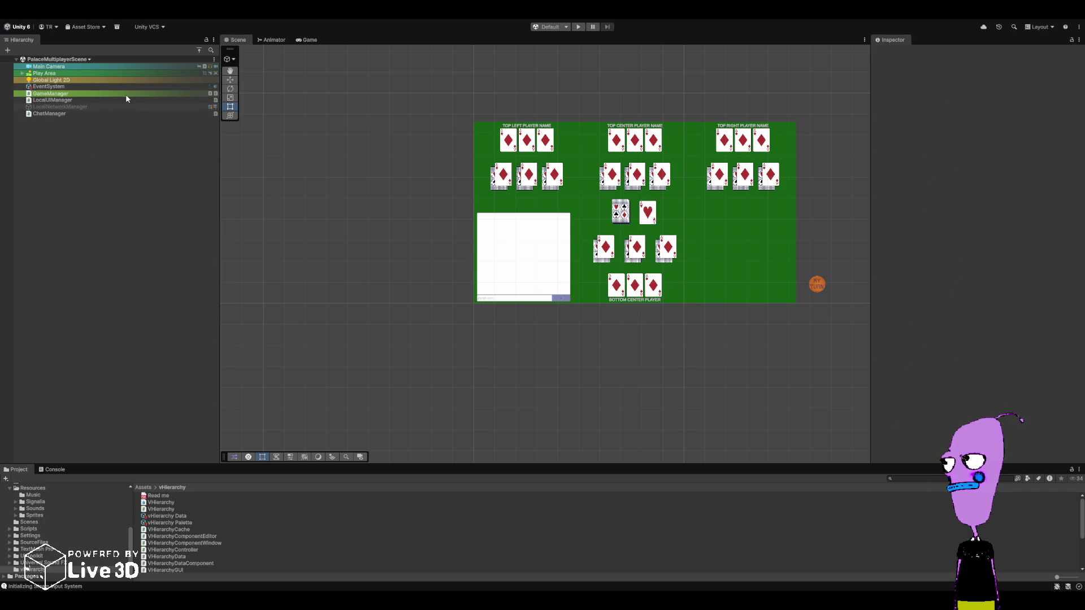
{"action": "left_click", "coordinate": [97, 93]}
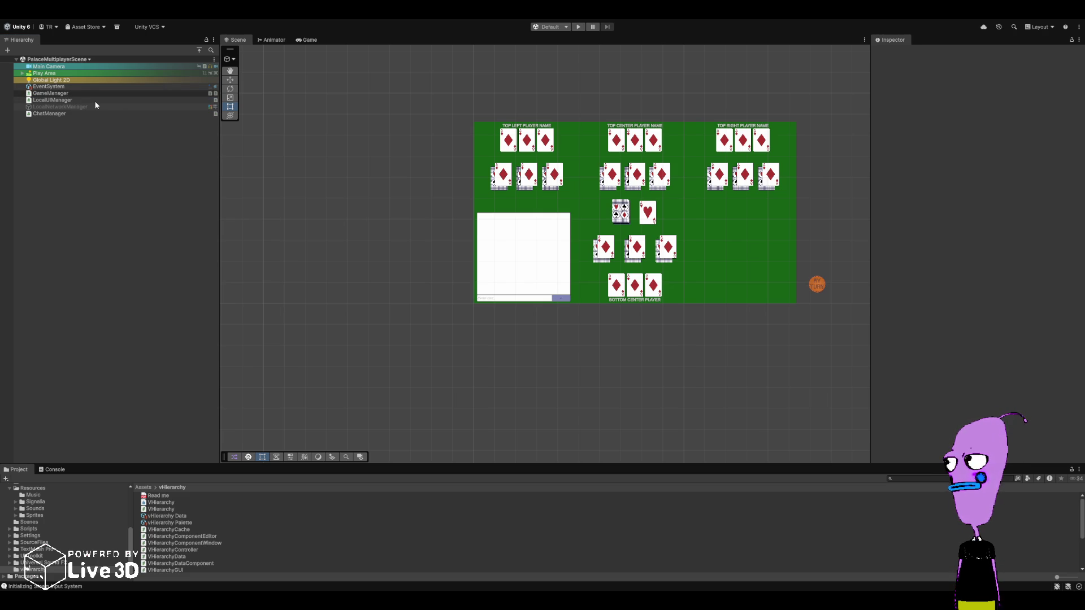
- Move LocalNetworkManager below ChatManager, expand Play Area, then bring up Junie's task list
{"action": "left_click", "coordinate": [76, 107]}
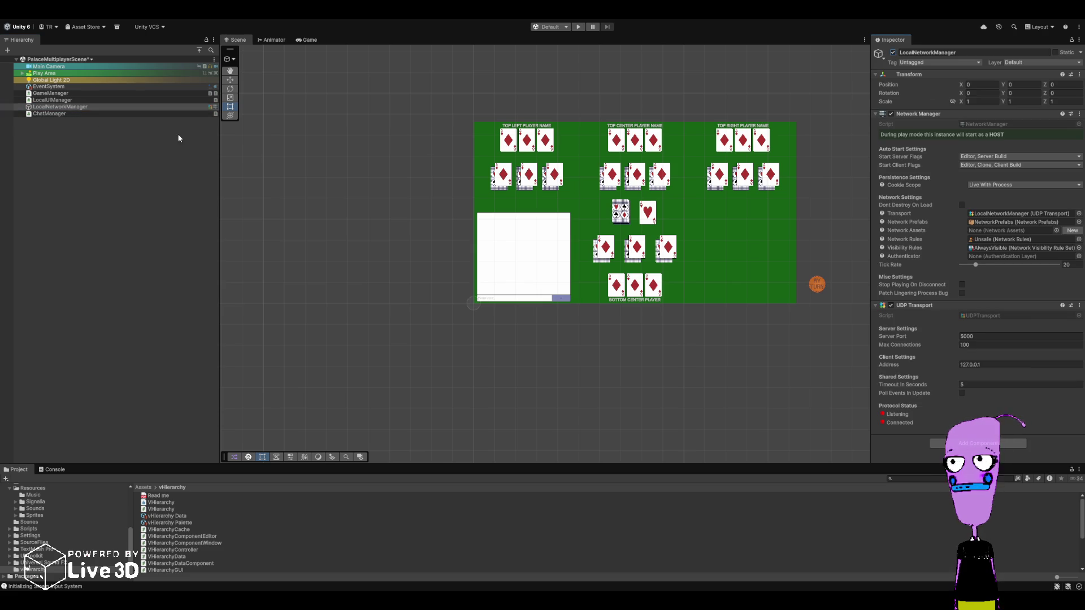
{"action": "mouse_move", "coordinate": [97, 106]}
{"action": "left_mouse_down"}
{"action": "mouse_move", "coordinate": [96, 124]}
{"action": "mouse_move", "coordinate": [54, 118]}
{"action": "left_mouse_up"}
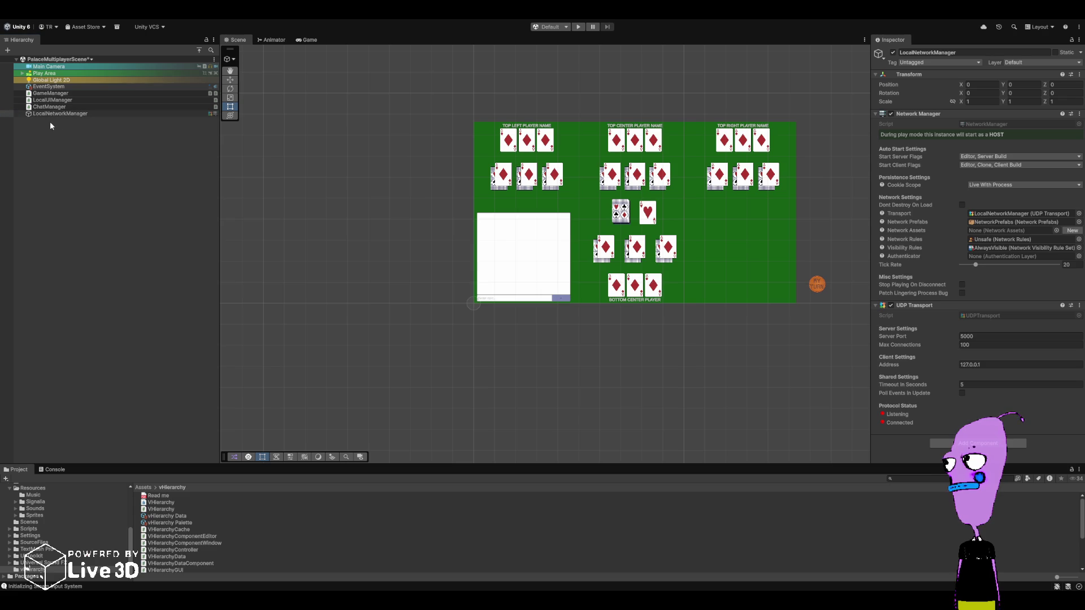
{"action": "left_click", "coordinate": [64, 128]}
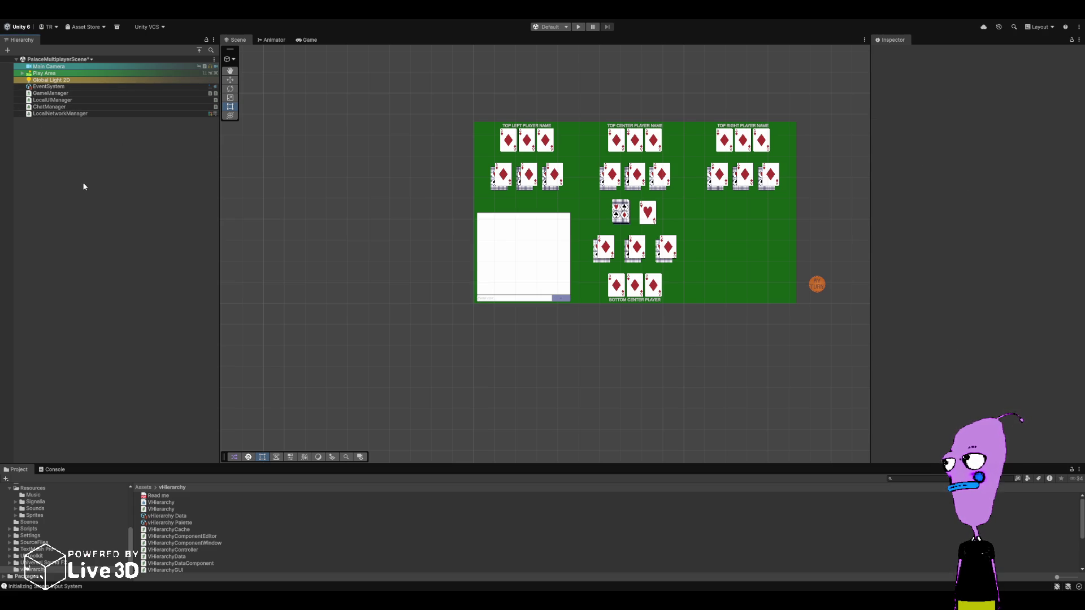
{"action": "left_click", "coordinate": [23, 73]}
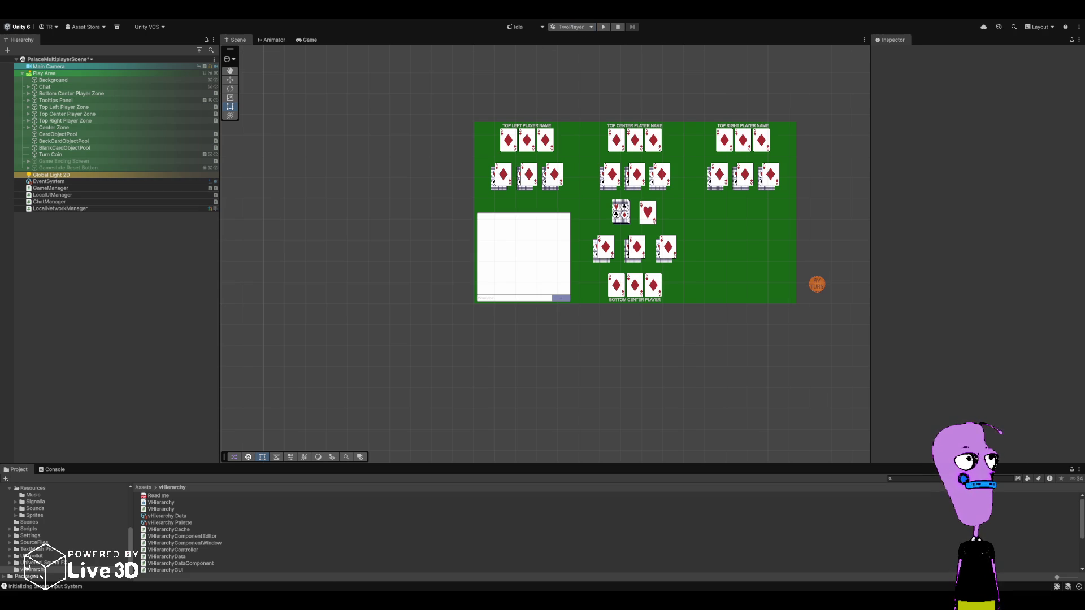
{"action": "key", "text": "alt+Tab"}
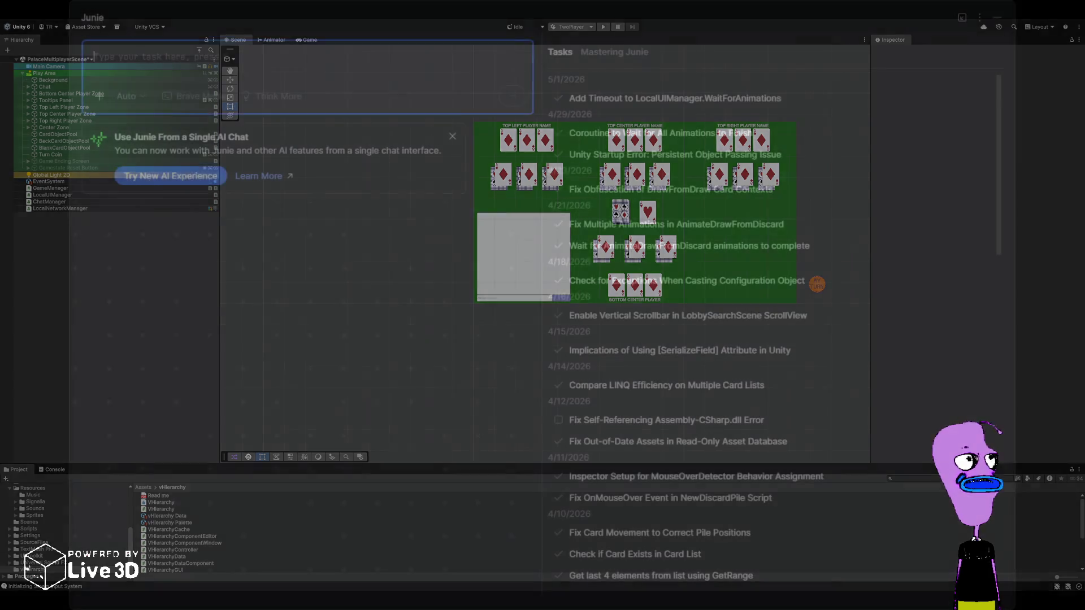
- Do a brief play-mode test of PalaceMultiplayerScene, stop it, and select Gamestate Reset Button
{"action": "key", "text": "alt+Tab"}
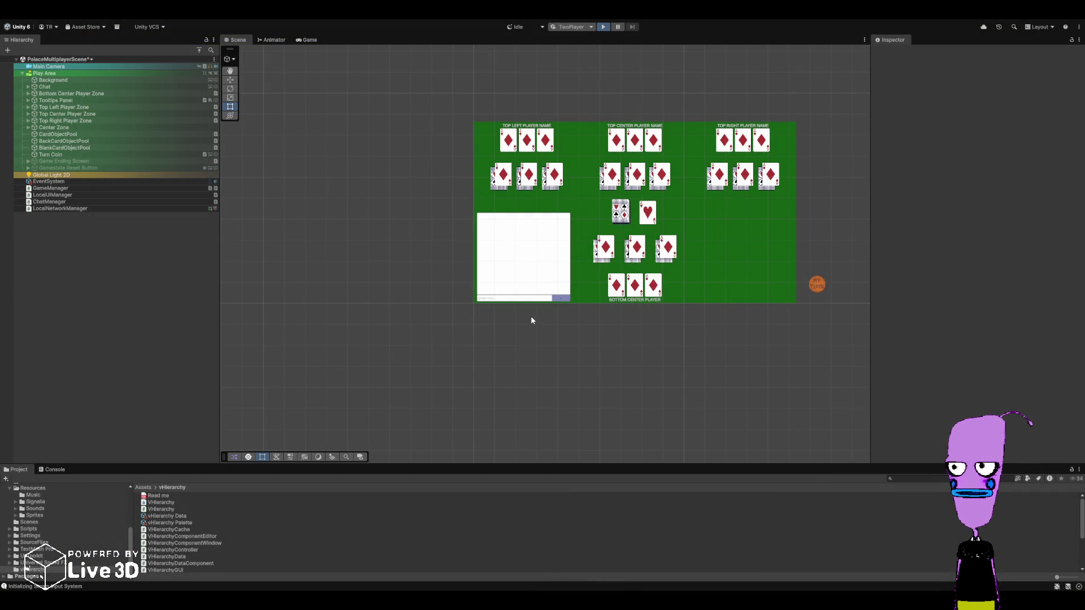
{"action": "key", "text": "ctrl+p"}
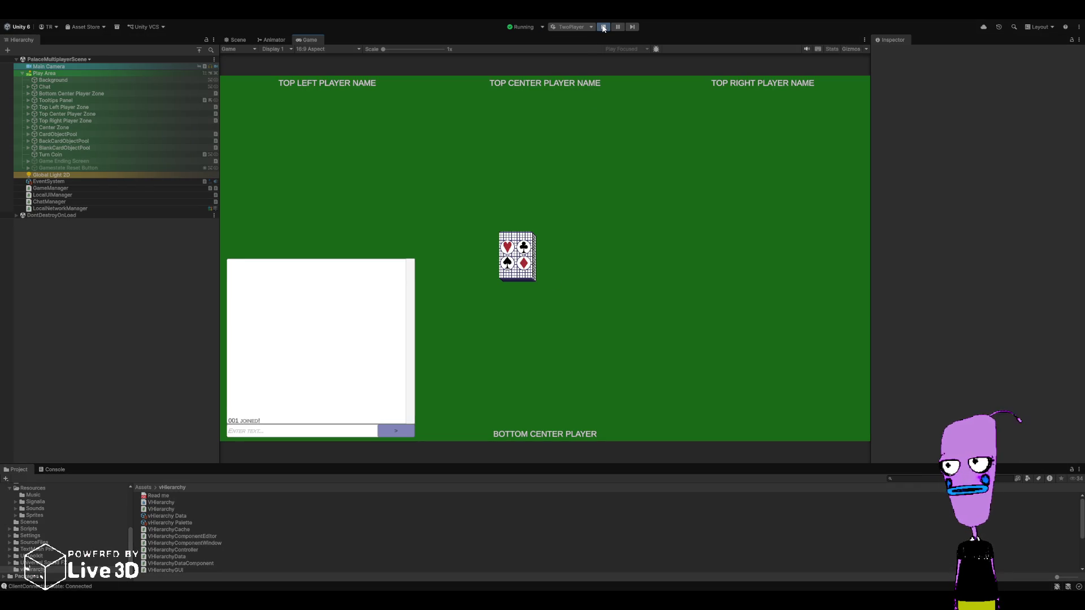
{"action": "key", "text": "ctrl+p"}
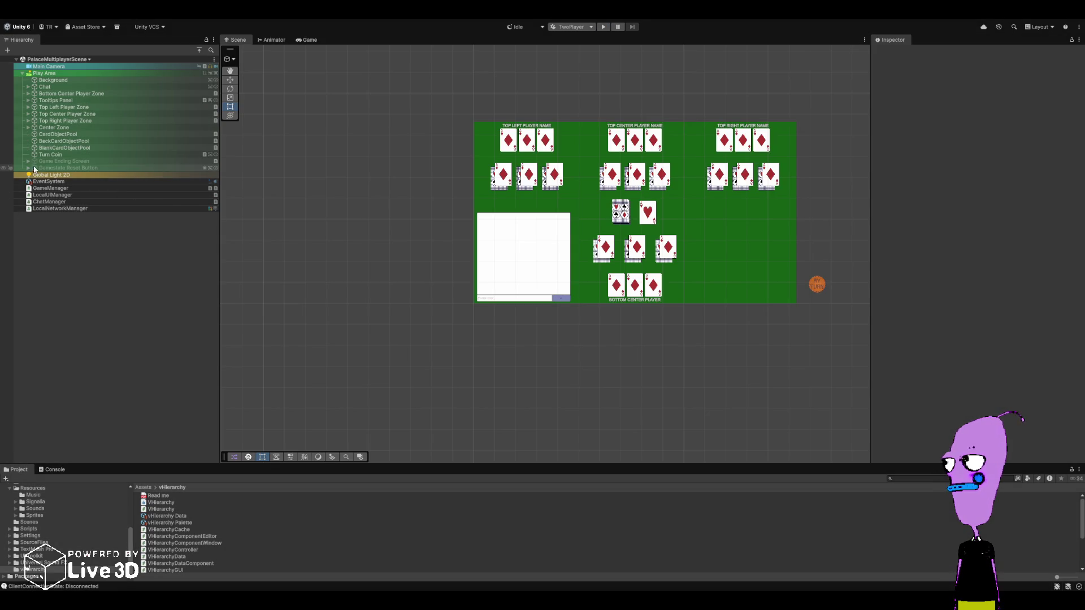
{"action": "left_click", "coordinate": [49, 168]}
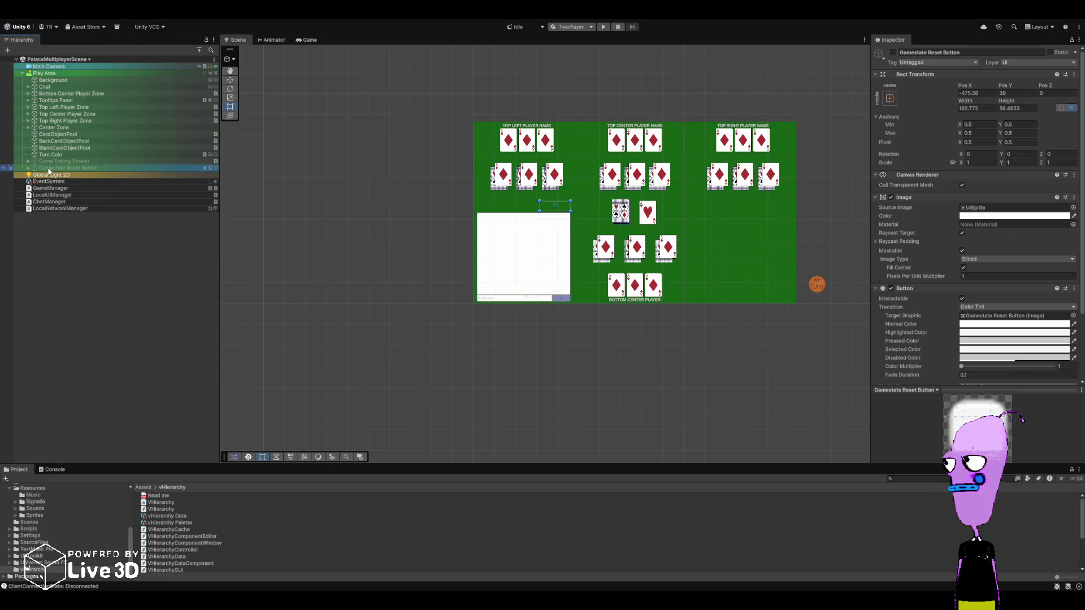
- Activate the Gamestate Reset Button object in the Inspector and start play mode
{"action": "left_click", "coordinate": [893, 52]}
{"action": "left_click", "coordinate": [604, 28]}
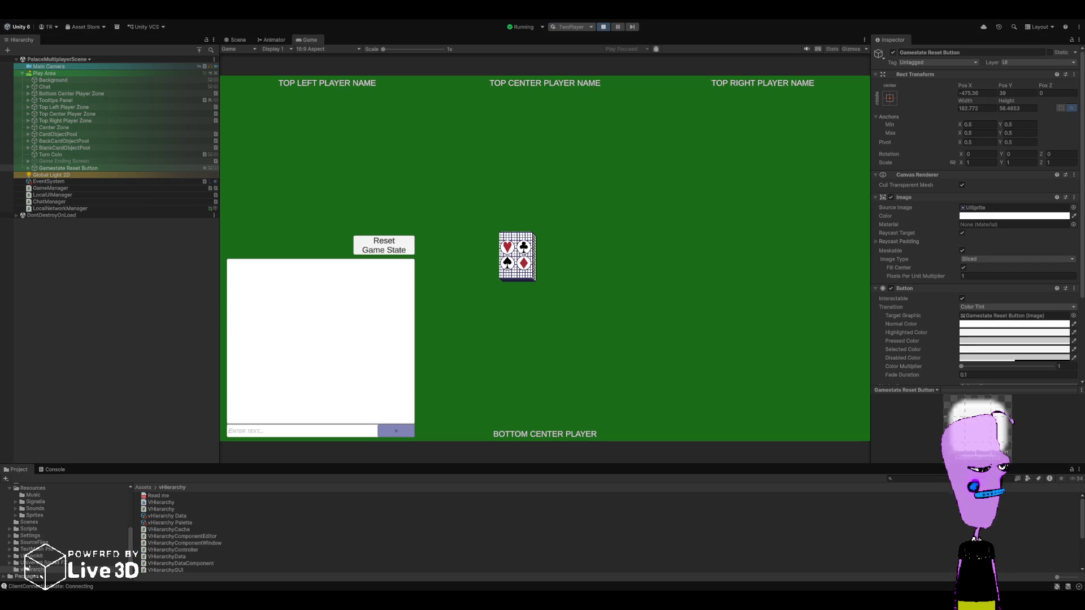
- Deal both players' hands with the Reset Game State button and show the Console log
{"action": "left_click", "coordinate": [399, 247]}
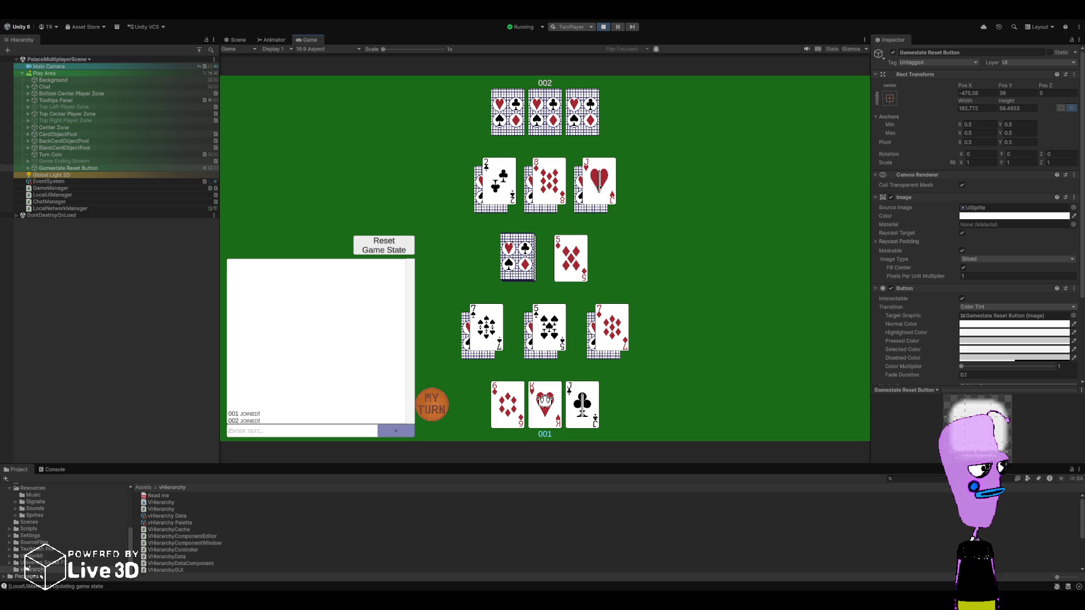
{"action": "left_click", "coordinate": [52, 470]}
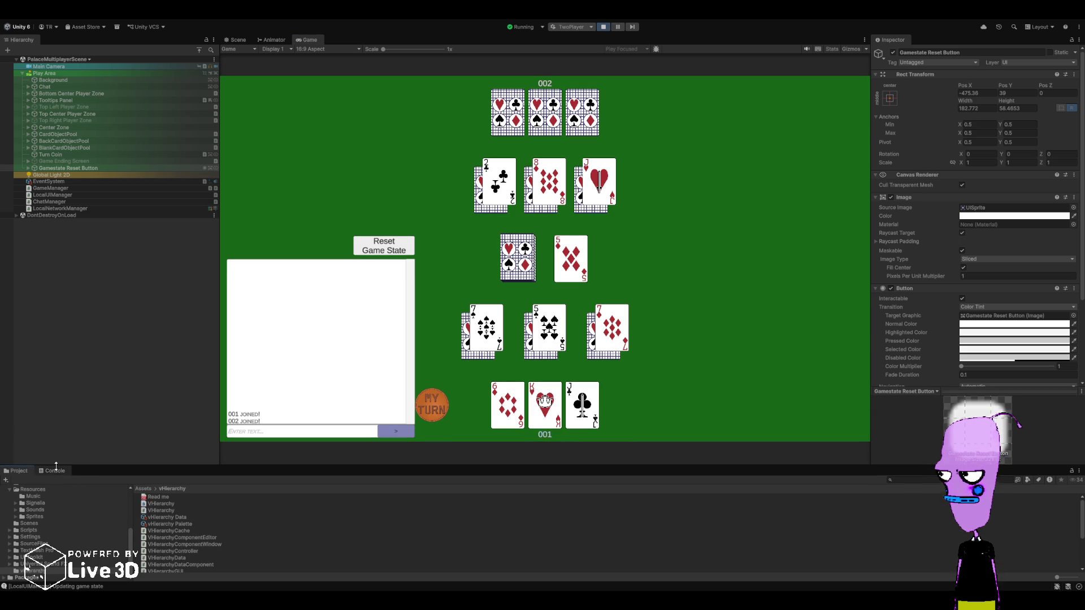
- Inspect the NullReferenceException in the Console, check Junie, then play the 6 of diamonds
{"action": "scroll", "coordinate": [100, 538], "scroll_direction": "up", "scroll_amount": 3}
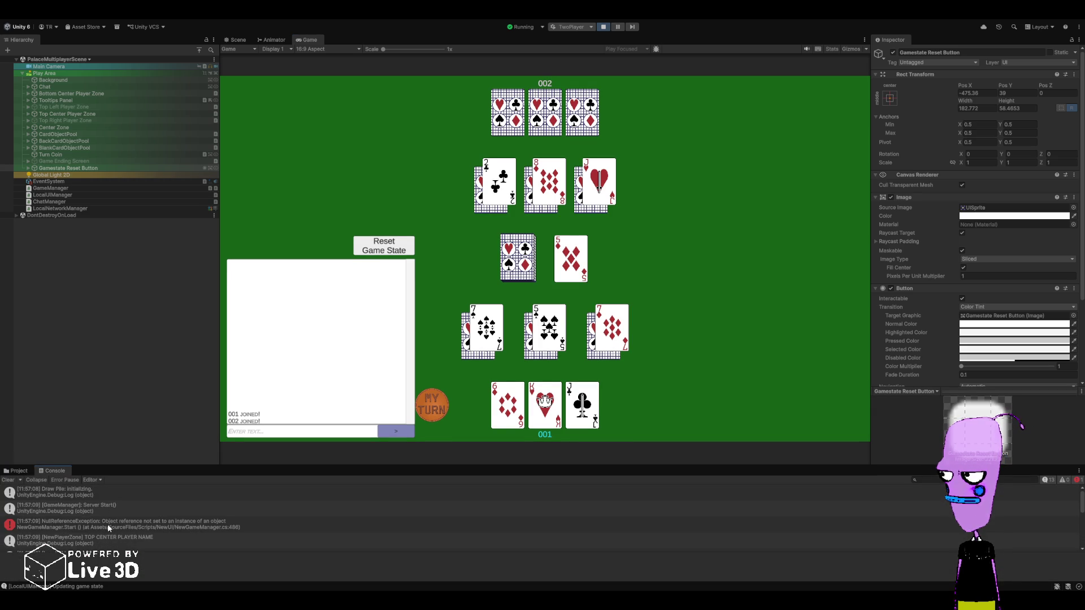
{"action": "left_click", "coordinate": [107, 526]}
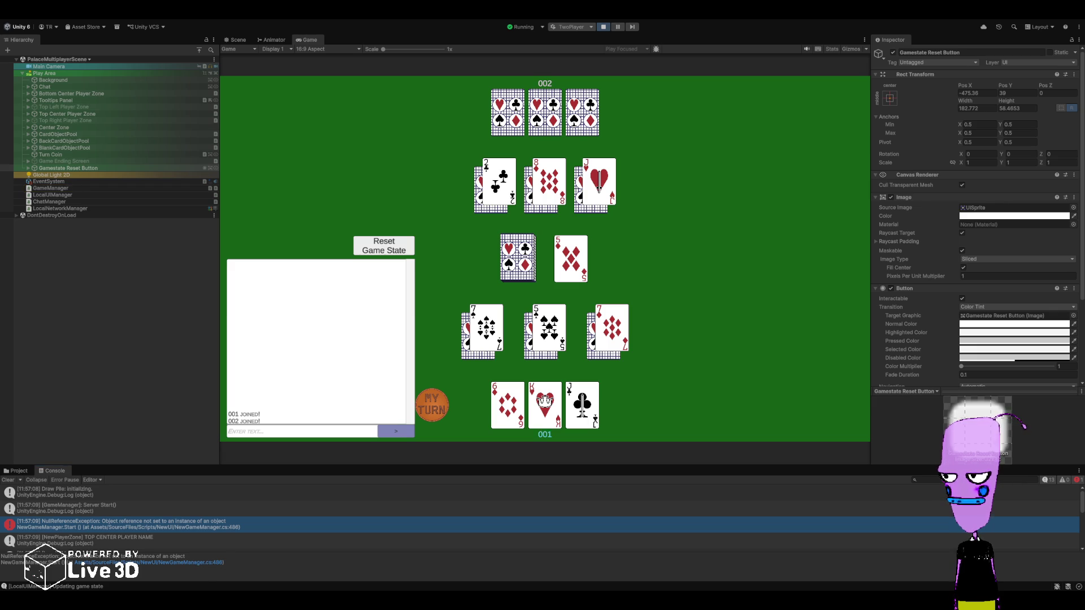
{"action": "key", "text": "alt+Tab"}
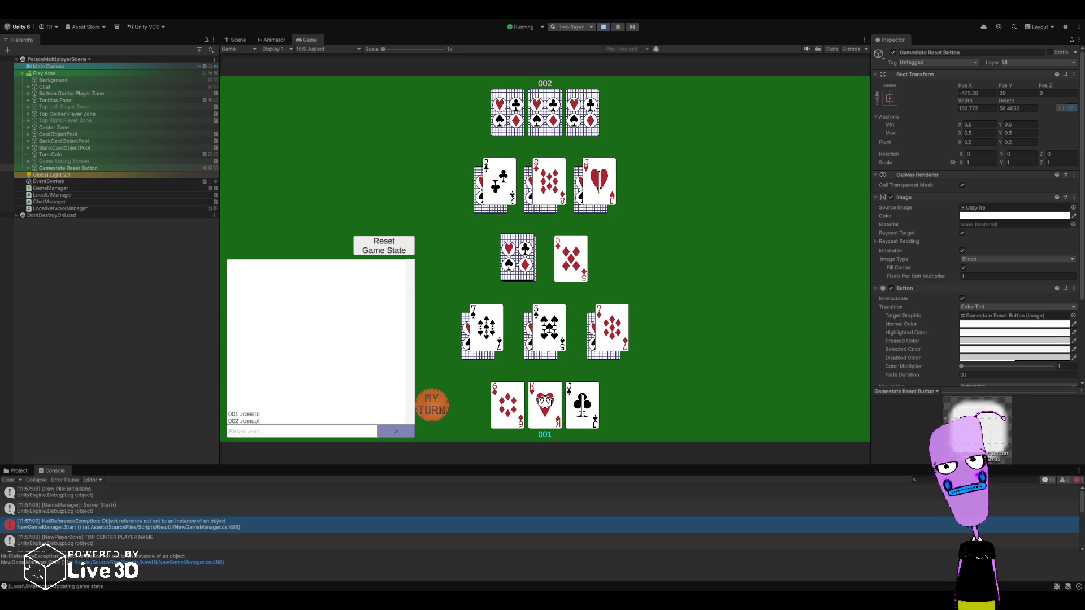
{"action": "left_click", "coordinate": [515, 404]}
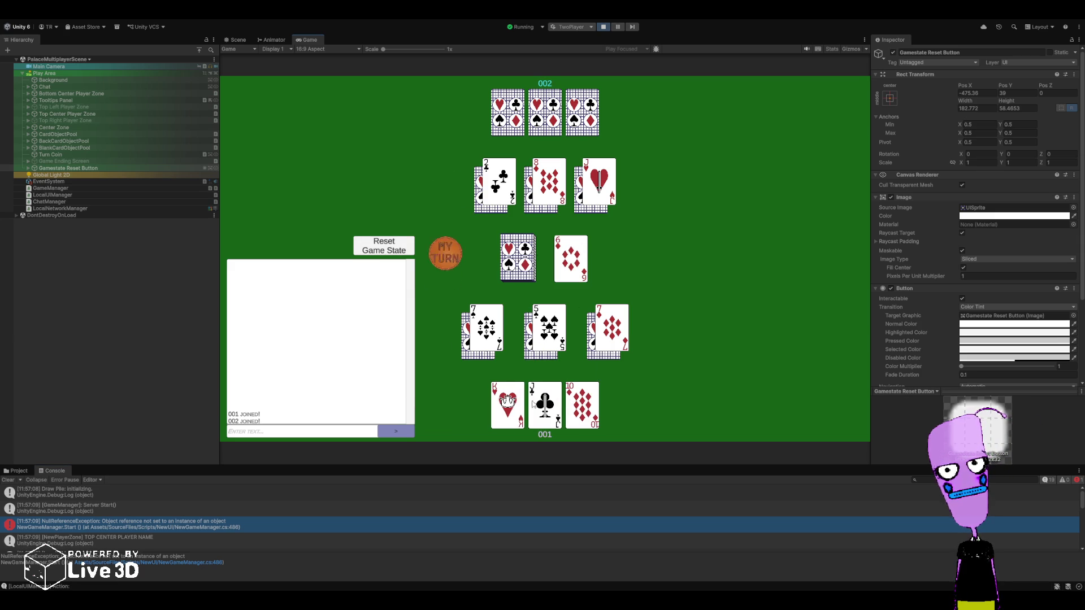
- Right-click the Jack of Clubs twice to test right-click handling, then stop play mode
{"action": "right_click", "coordinate": [531, 405]}
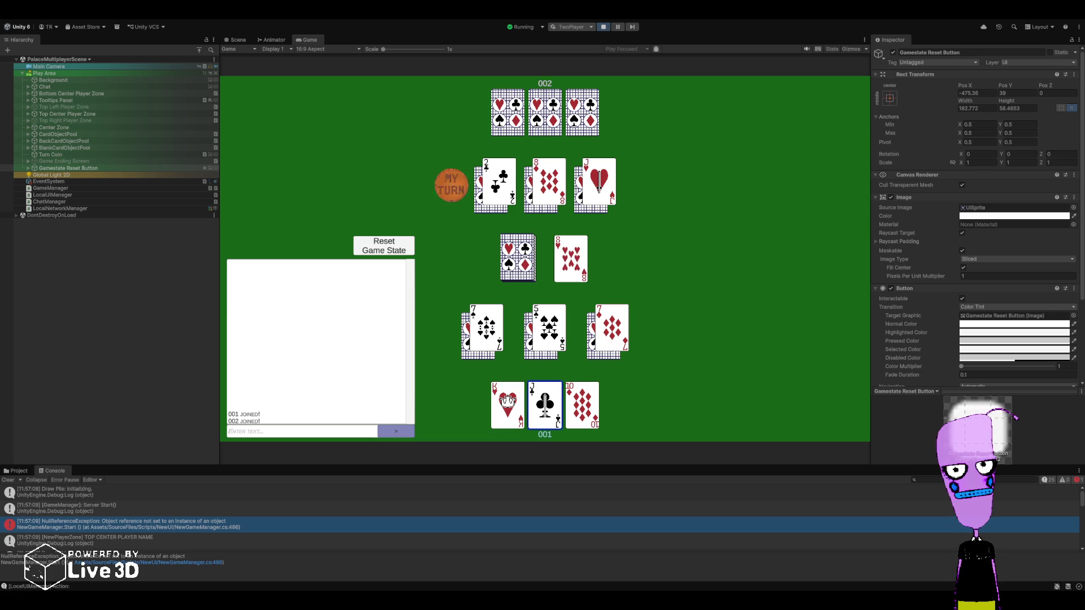
{"action": "right_click", "coordinate": [546, 415]}
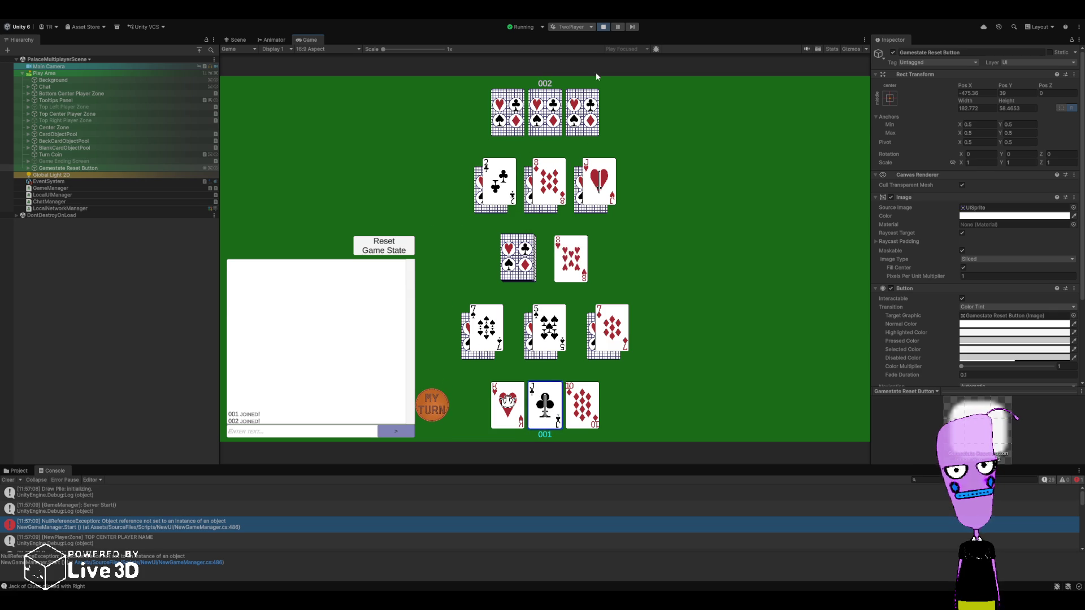
{"action": "left_click", "coordinate": [603, 26]}
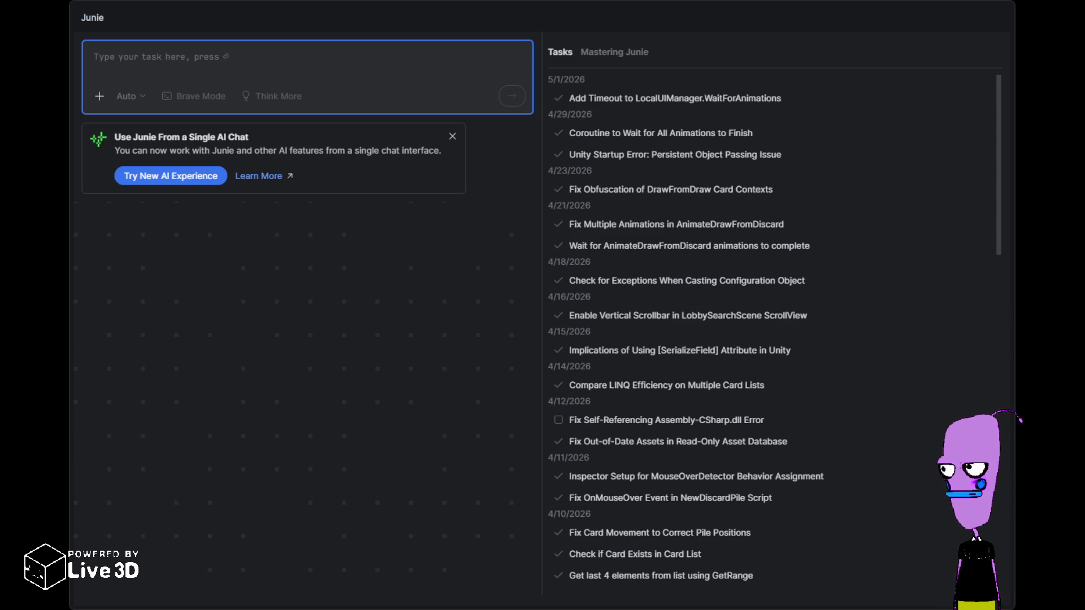
- Switch between Junie and Unity while scripts recompile, then start a new play-mode run
{"action": "key", "text": "alt+Tab"}
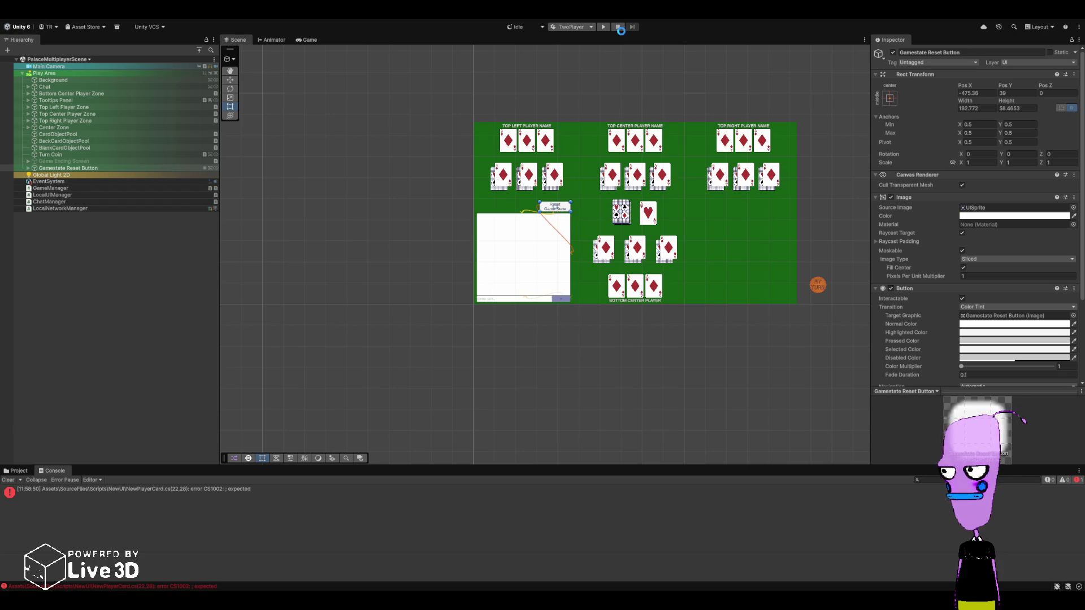
{"action": "key", "text": "alt+Tab"}
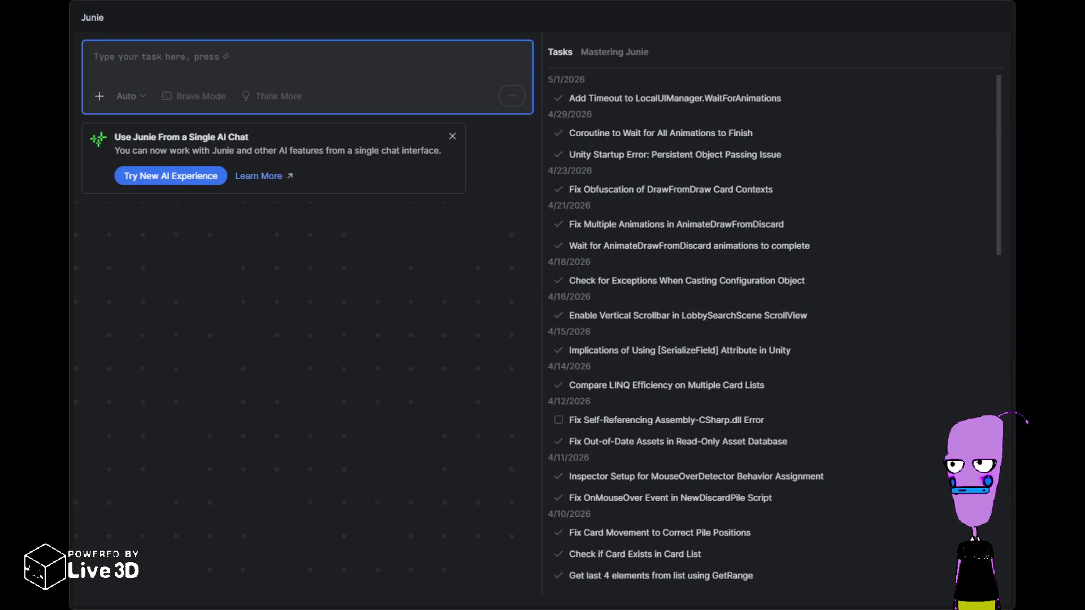
{"action": "key", "text": "alt+Tab"}
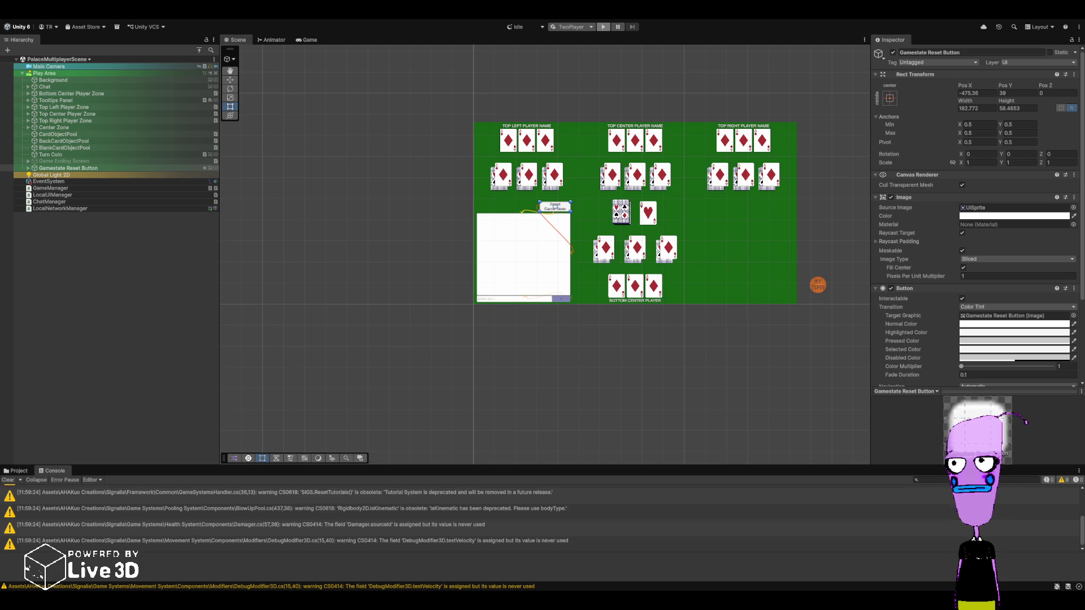
{"action": "left_click", "coordinate": [603, 26]}
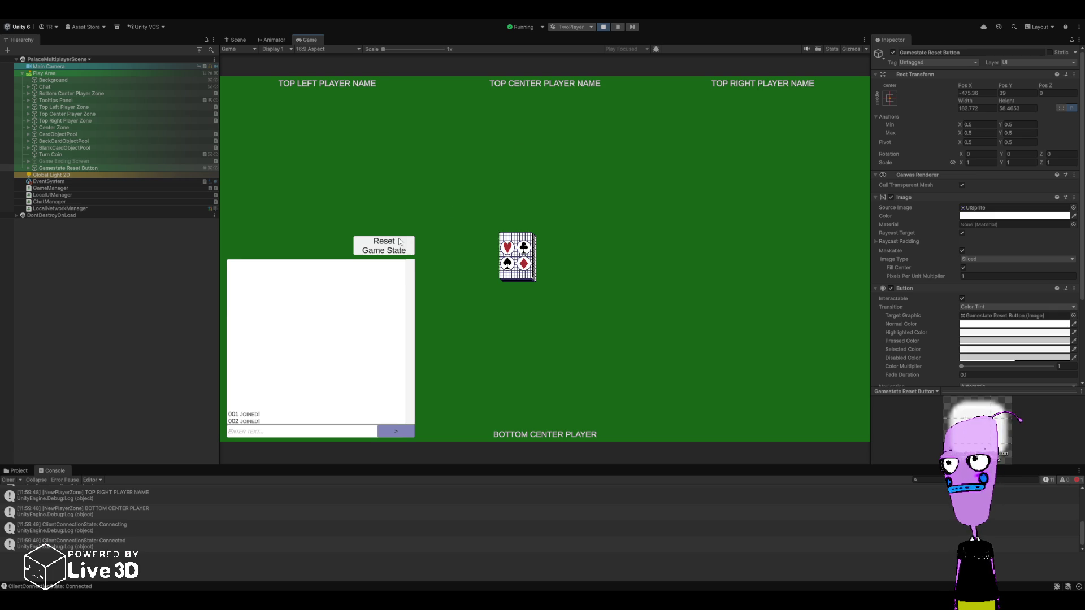
- Right-click the 9 of diamonds six times and the 5 of clubs four times to toggle them raised
{"action": "right_click", "coordinate": [546, 406]}
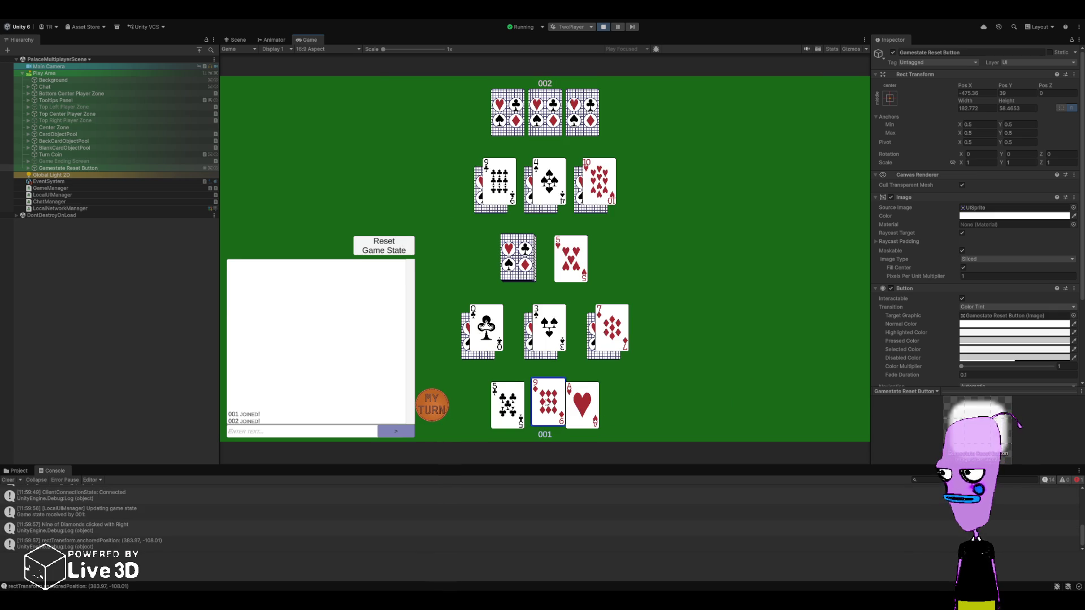
{"action": "right_click", "coordinate": [548, 405]}
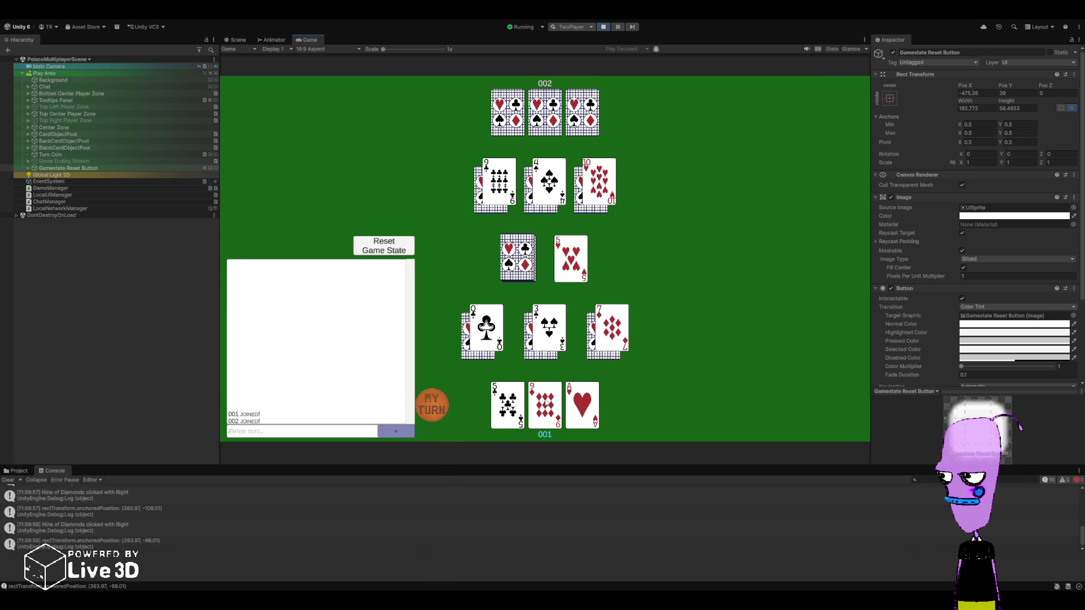
{"action": "right_click", "coordinate": [548, 405]}
{"action": "right_click", "coordinate": [548, 405]}
{"action": "right_click", "coordinate": [548, 405]}
{"action": "right_click", "coordinate": [548, 405]}
{"action": "right_click", "coordinate": [508, 406]}
{"action": "right_click", "coordinate": [509, 406]}
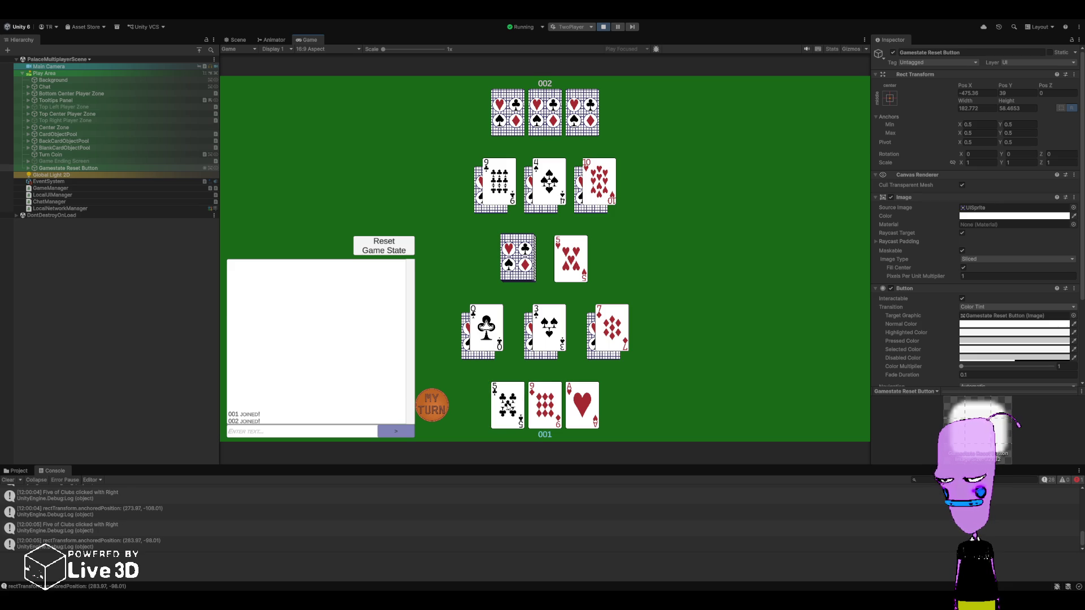
{"action": "right_click", "coordinate": [509, 405]}
{"action": "right_click", "coordinate": [508, 406]}
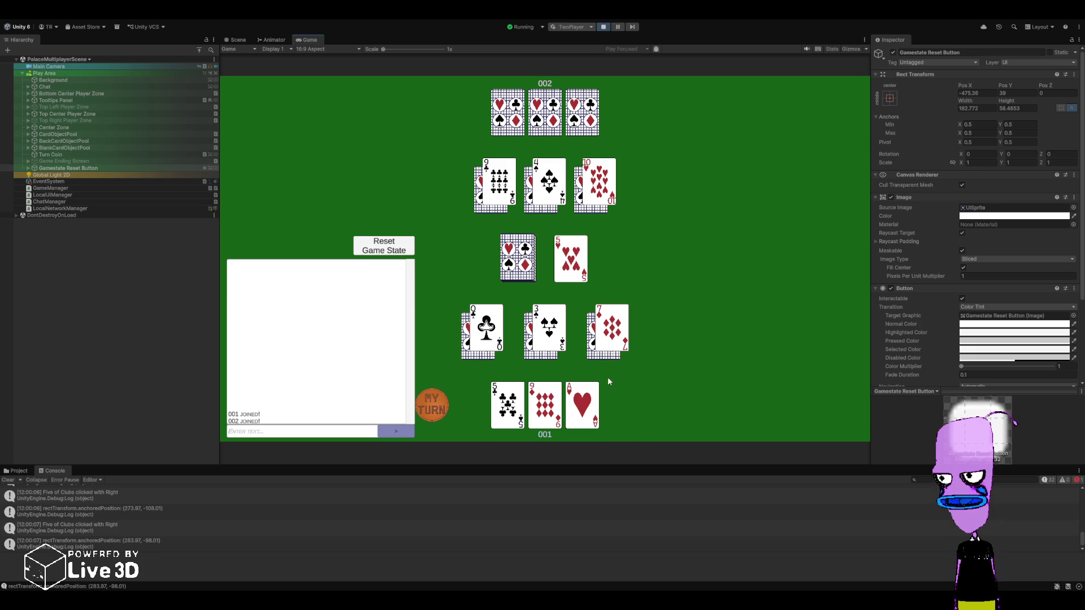
- End the test run and switch over to Junie's past task list
{"action": "left_click", "coordinate": [603, 28]}
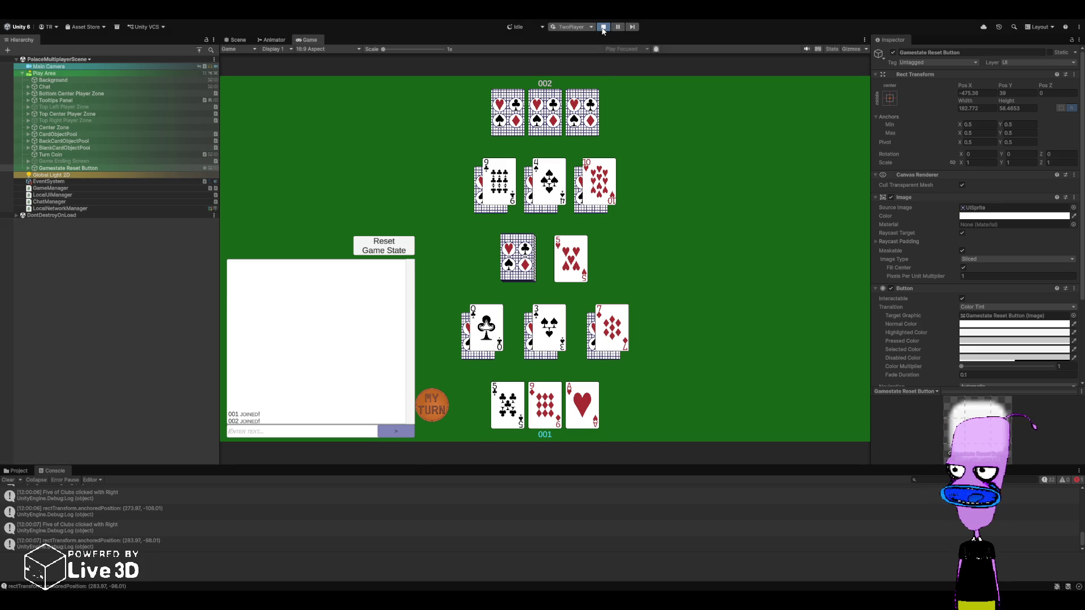
{"action": "key", "text": "alt+Tab"}
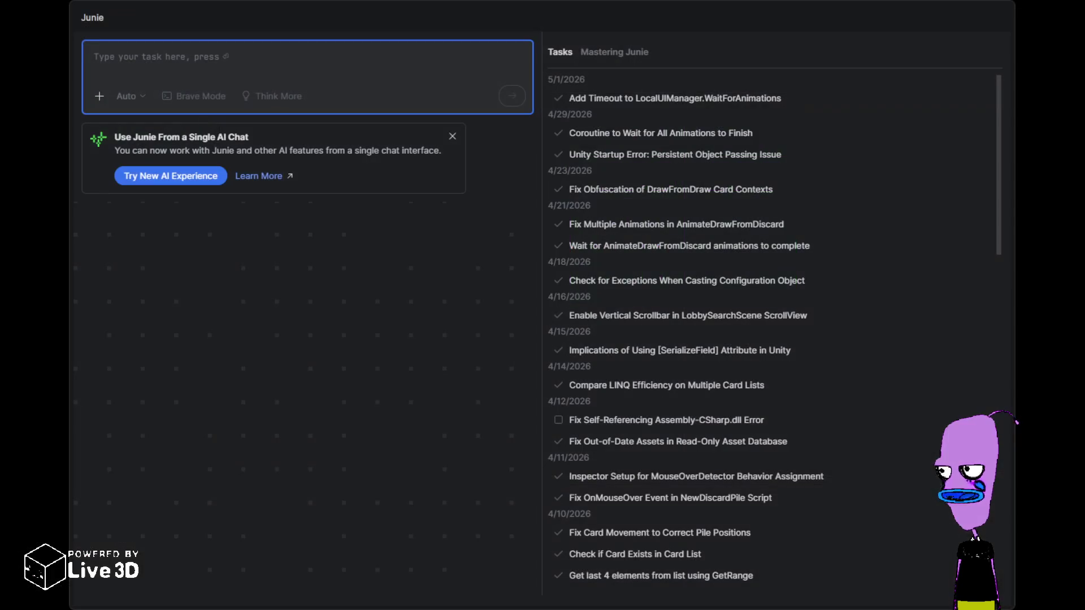